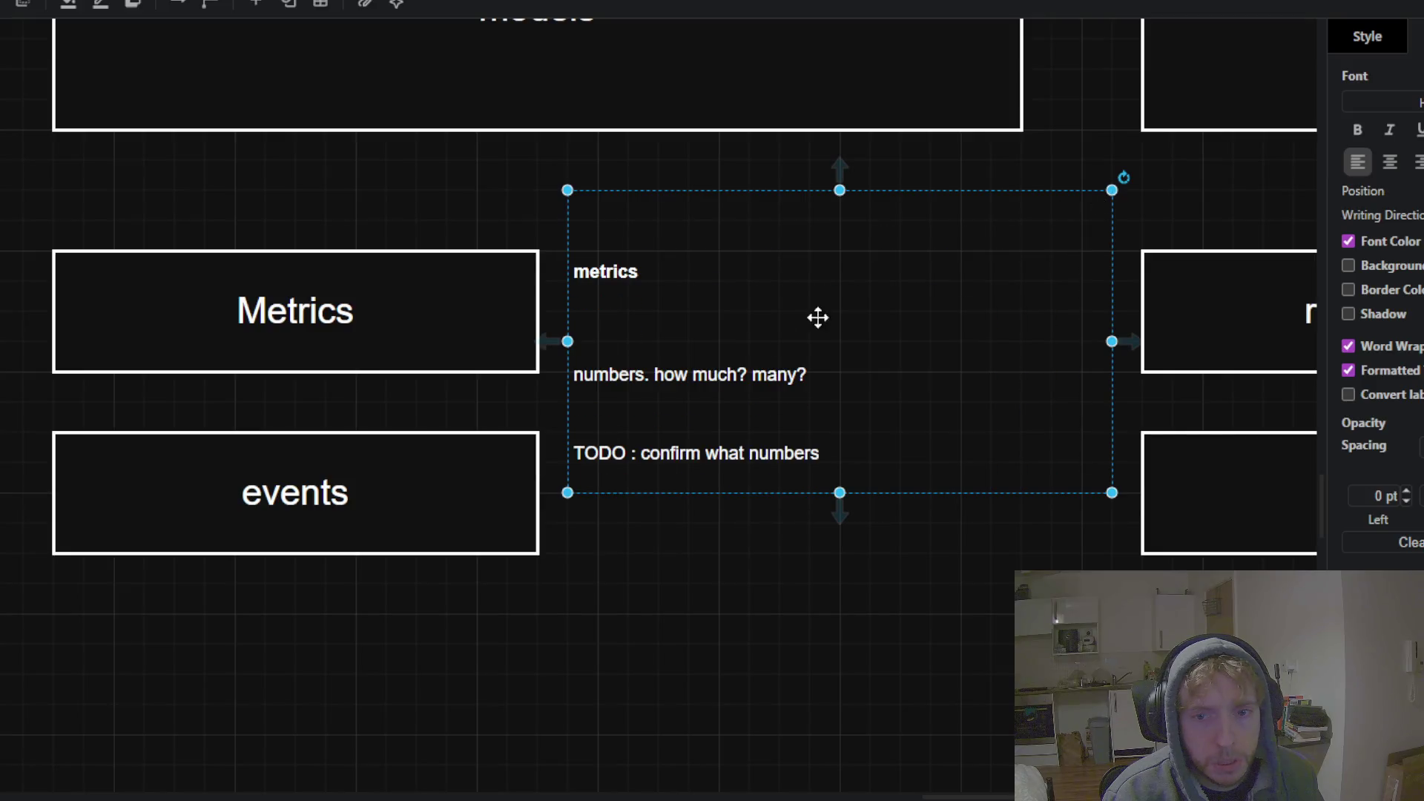
Position the metrics notes block beside the Metrics box
drag(817, 315, 771, 271)
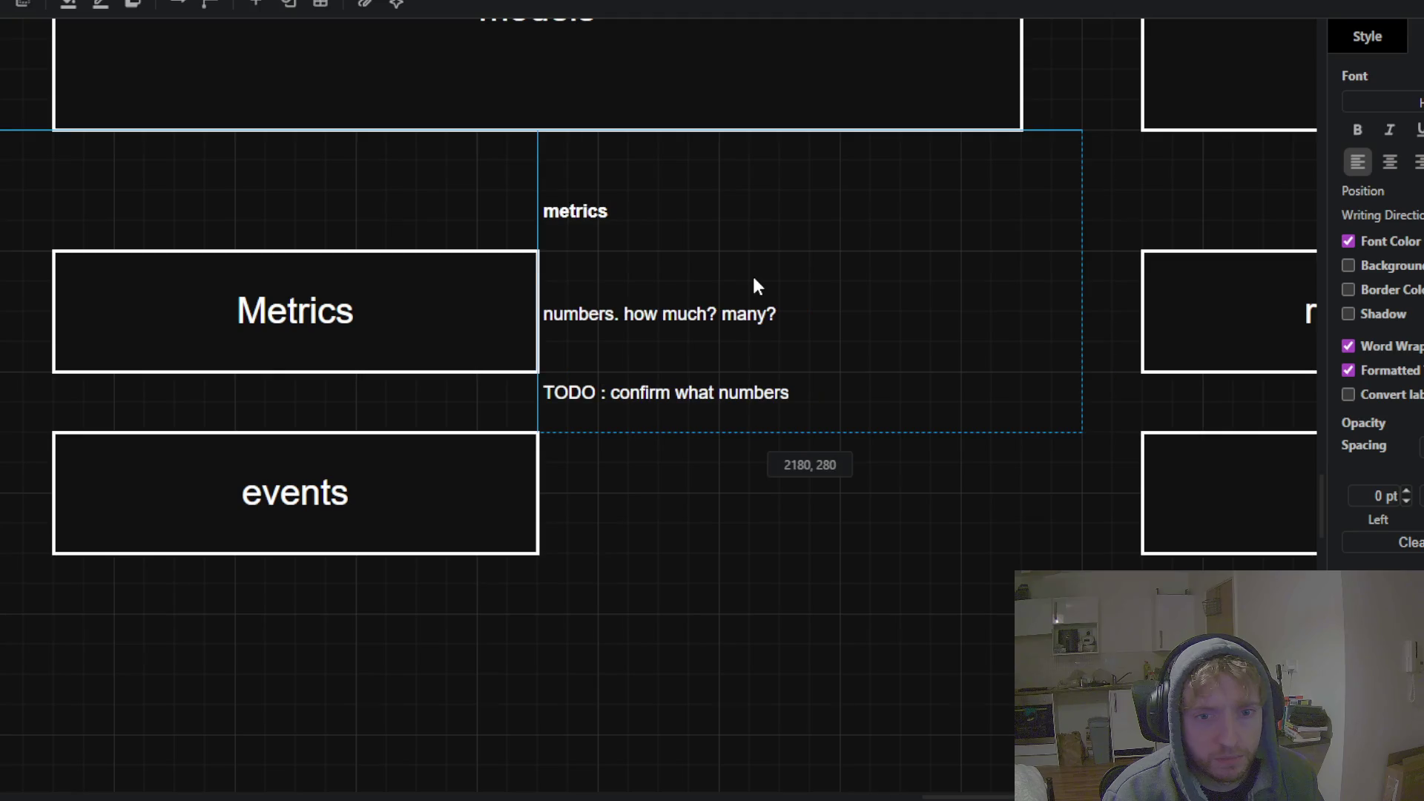
drag(762, 285, 764, 294)
click(690, 608)
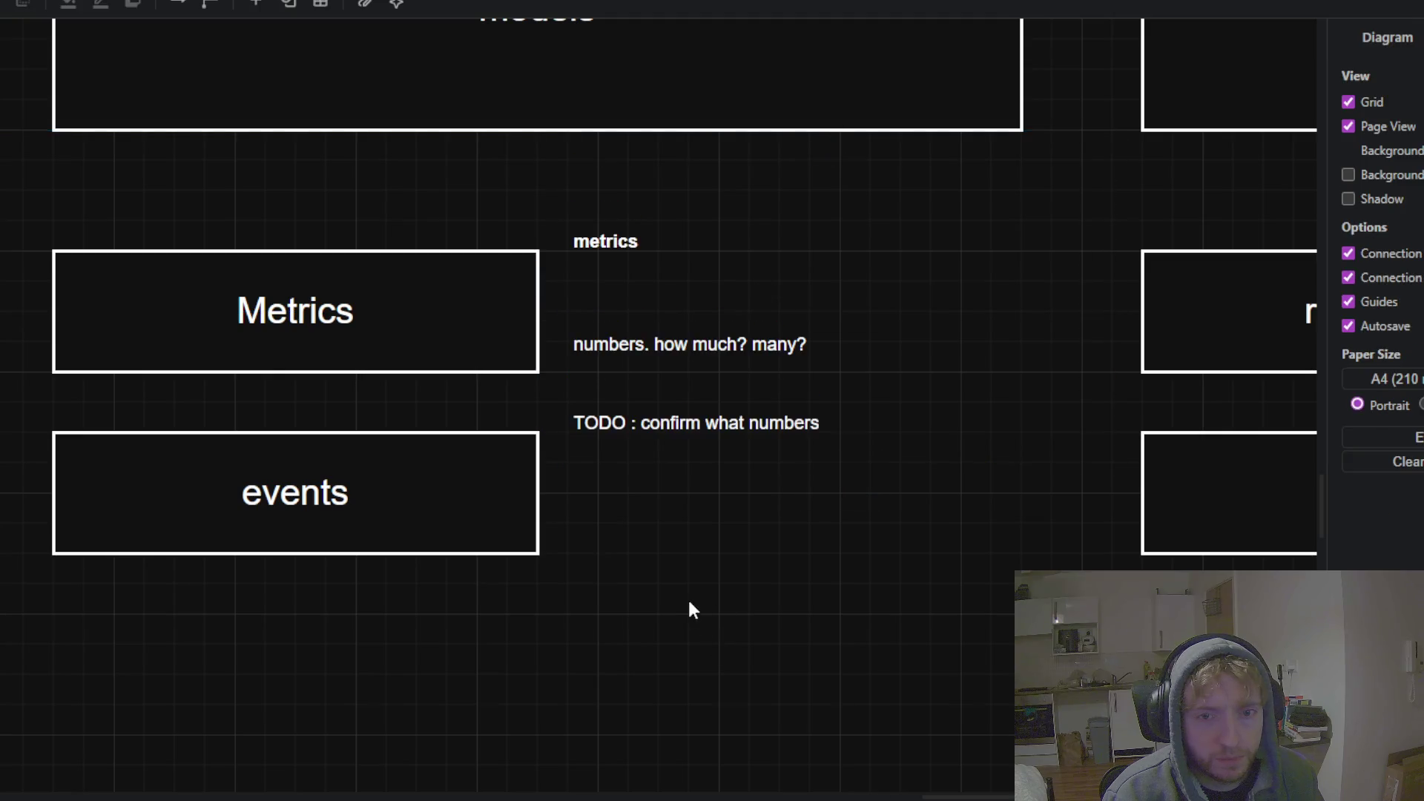
click(764, 251)
Duplicate the metrics notes block and move the copy below the original
click(753, 487)
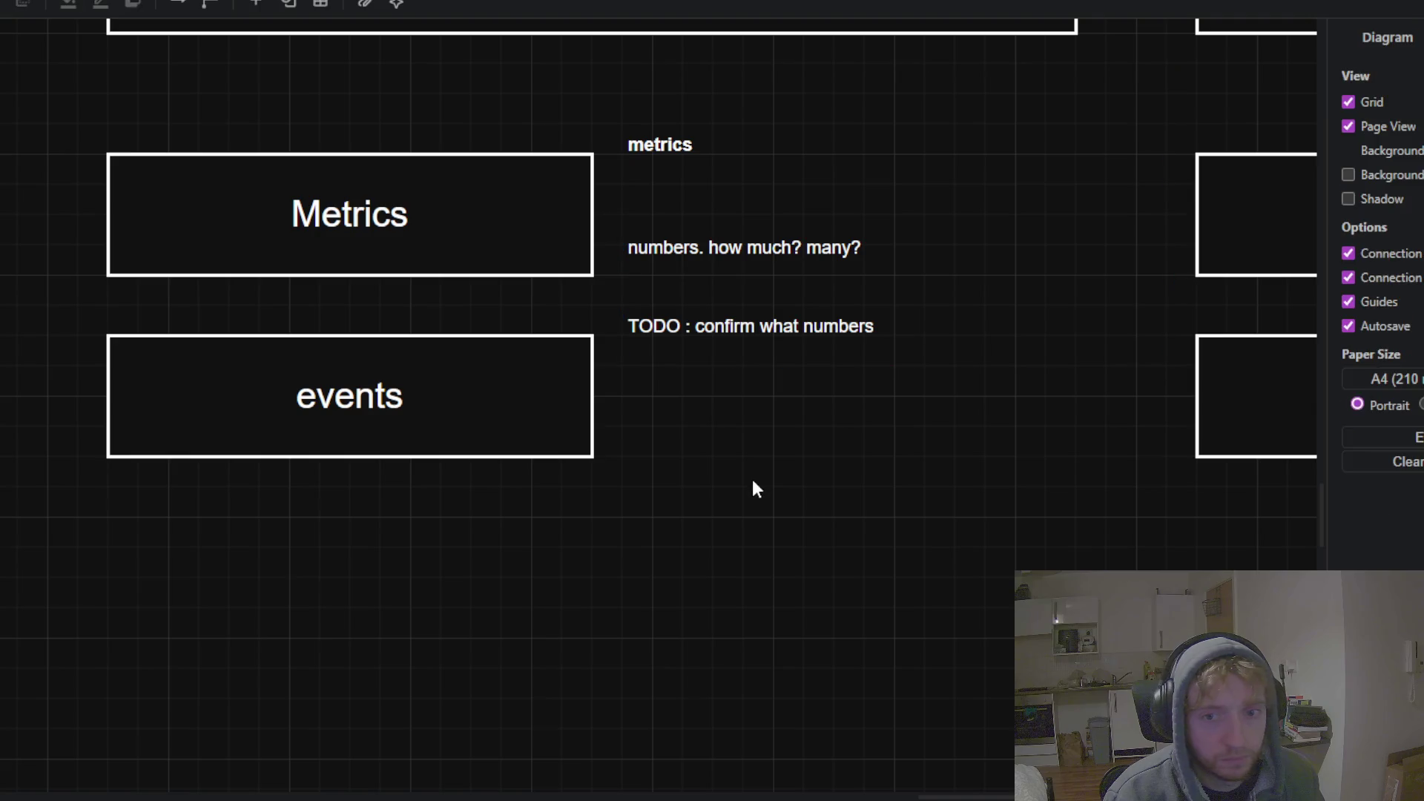
key(ctrl+v)
mouse_move(779, 567)
mouse_down()
mouse_move(718, 417)
mouse_move(679, 477)
mouse_up()
Replace the copied notes' heading 'metrics' with 'events'
double_click(684, 467)
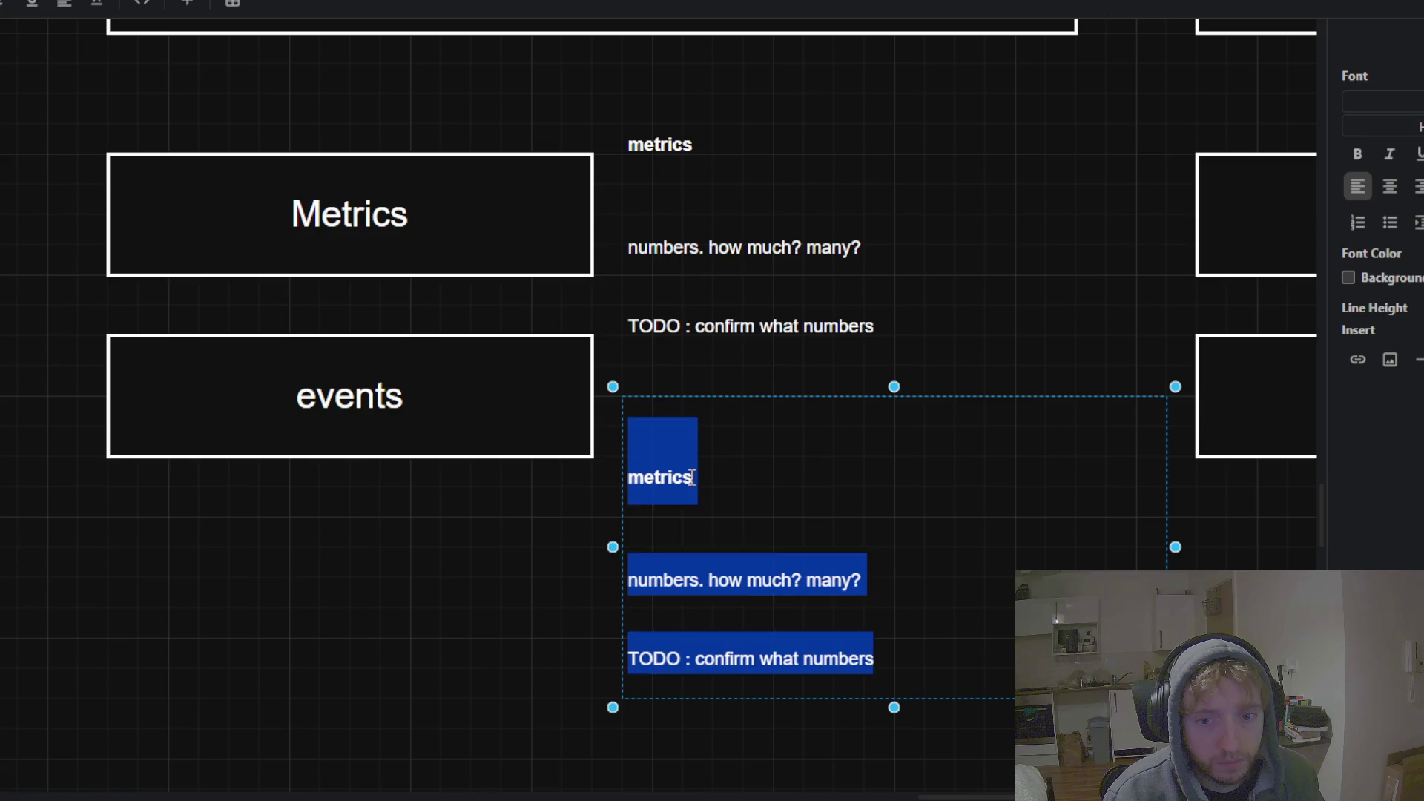
click(690, 478)
key(BackSpace)
key(BackSpace)
key(BackSpace)
key(BackSpace)
key(BackSpace)
key(BackSpace)
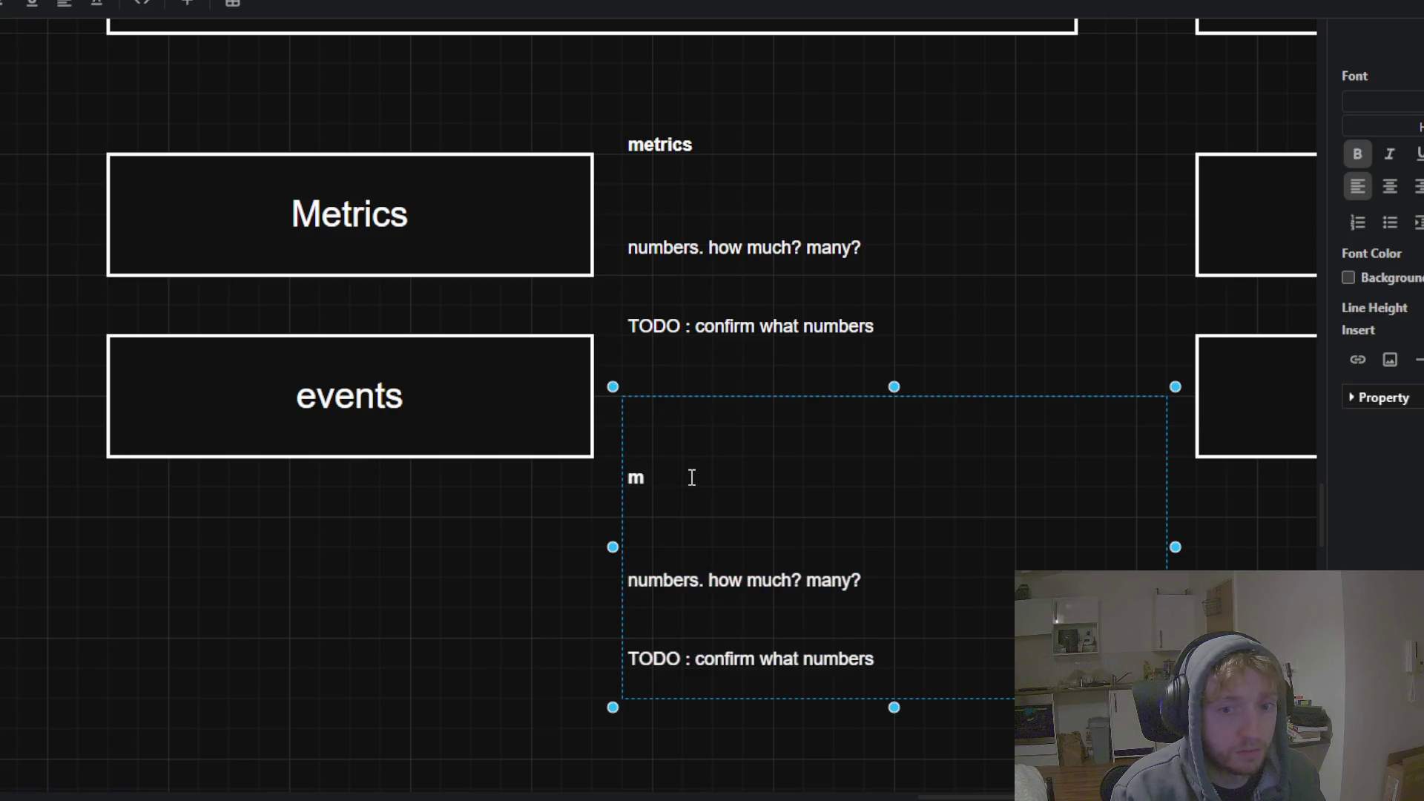
key(BackSpace)
text(events)
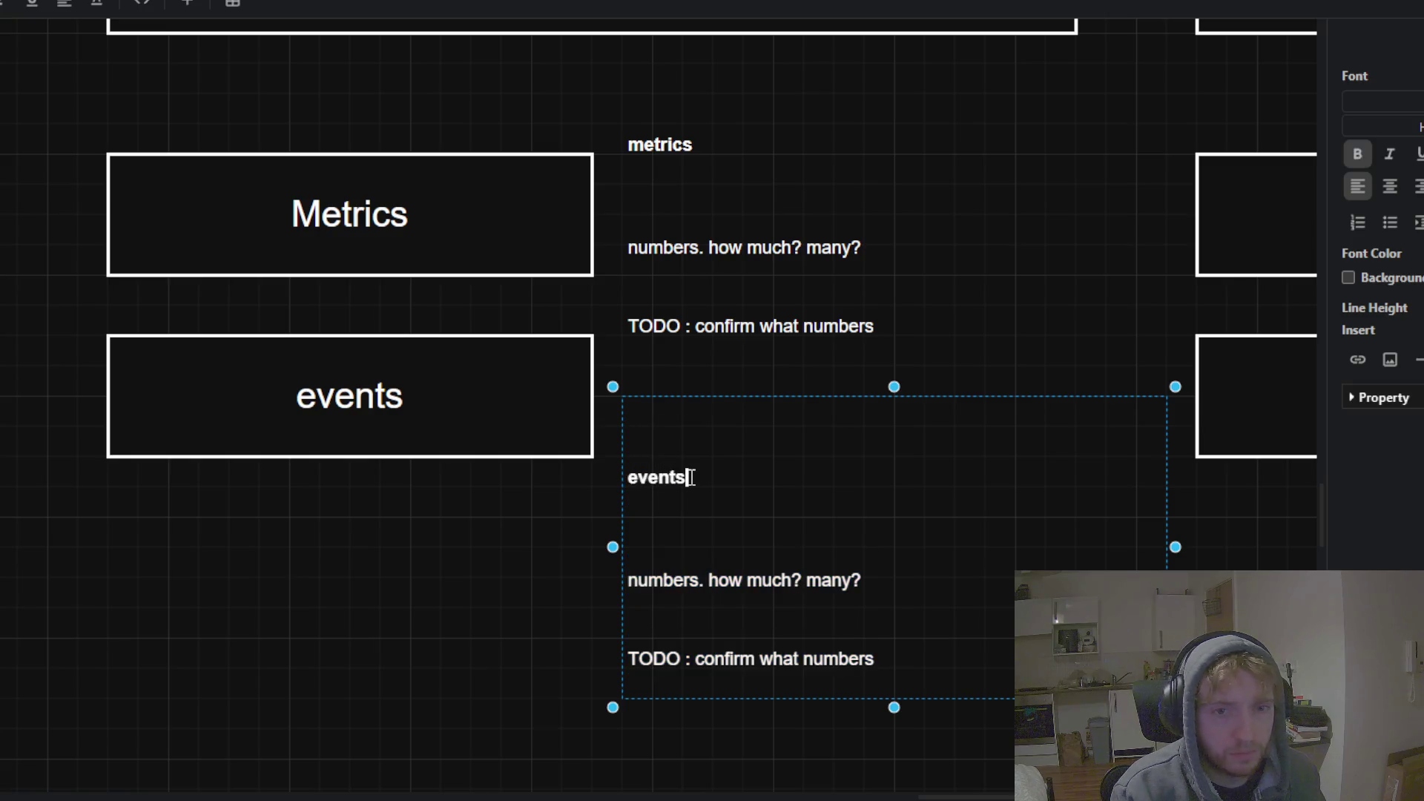
Rewrite the question line as 'what happened when?' and reword the TODO line about timing
mouse_move(861, 580)
mouse_down()
mouse_move(774, 596)
mouse_move(636, 588)
mouse_up()
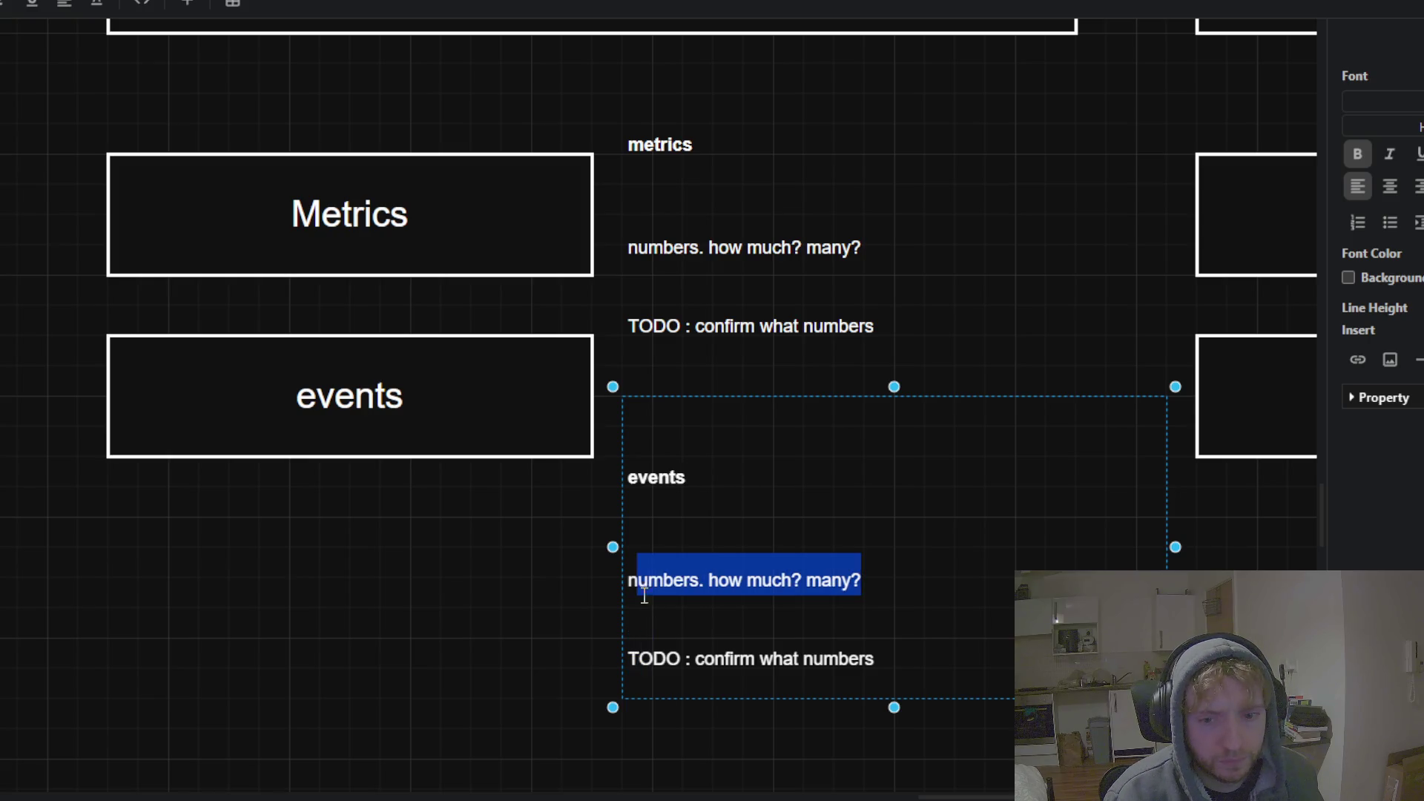
text(when? )
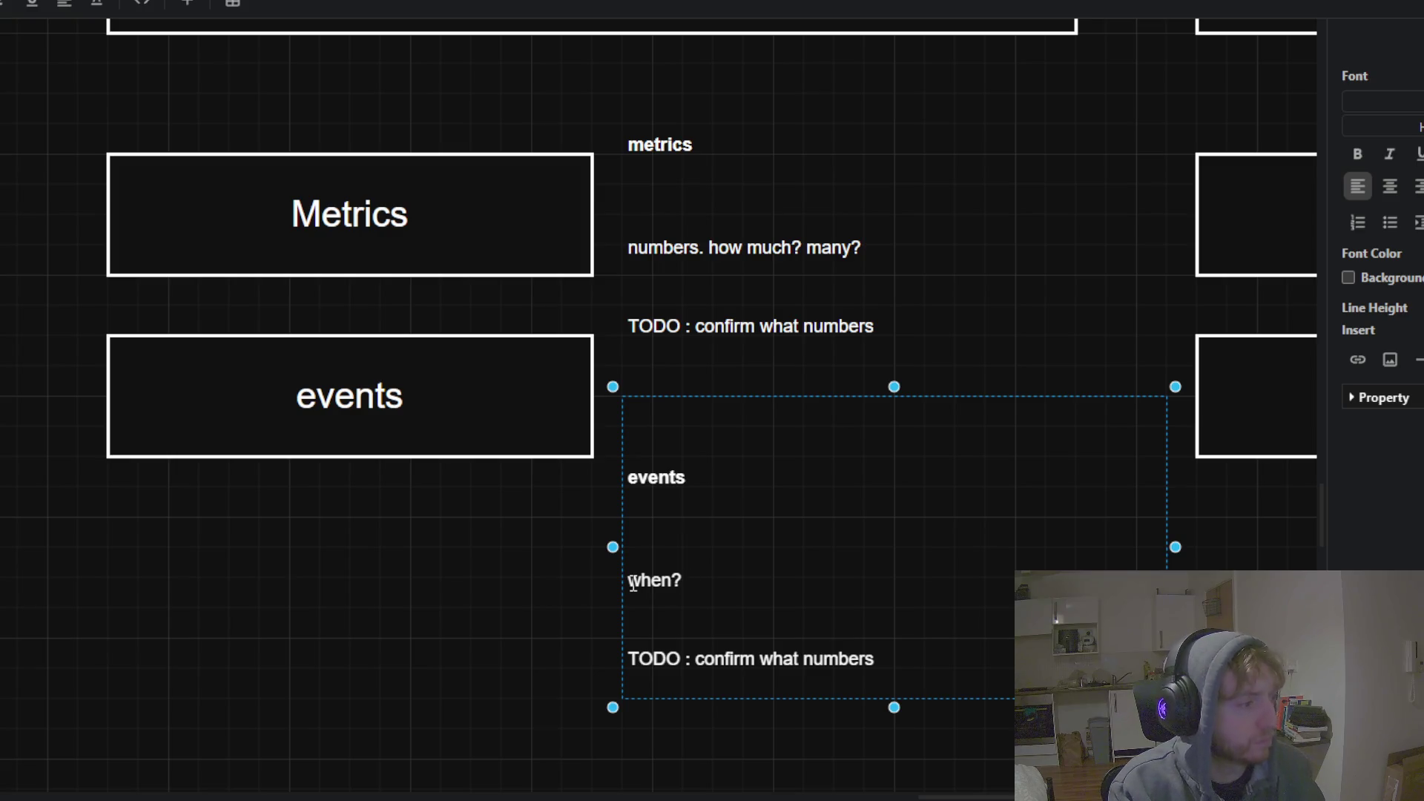
text(what)
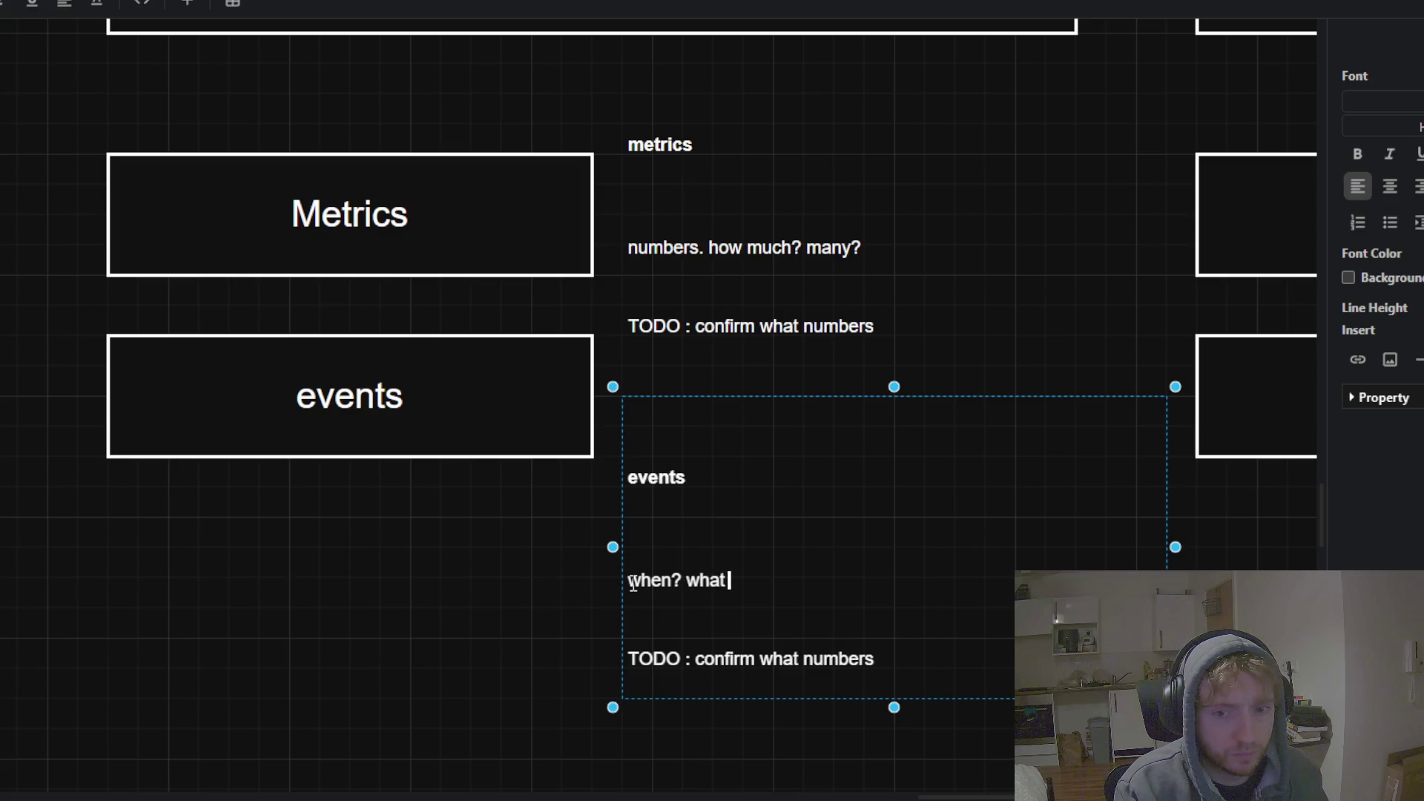
key(BackSpace)
key(BackSpace)
key(BackSpace)
key(BackSpace)
key(BackSpace)
key(BackSpace)
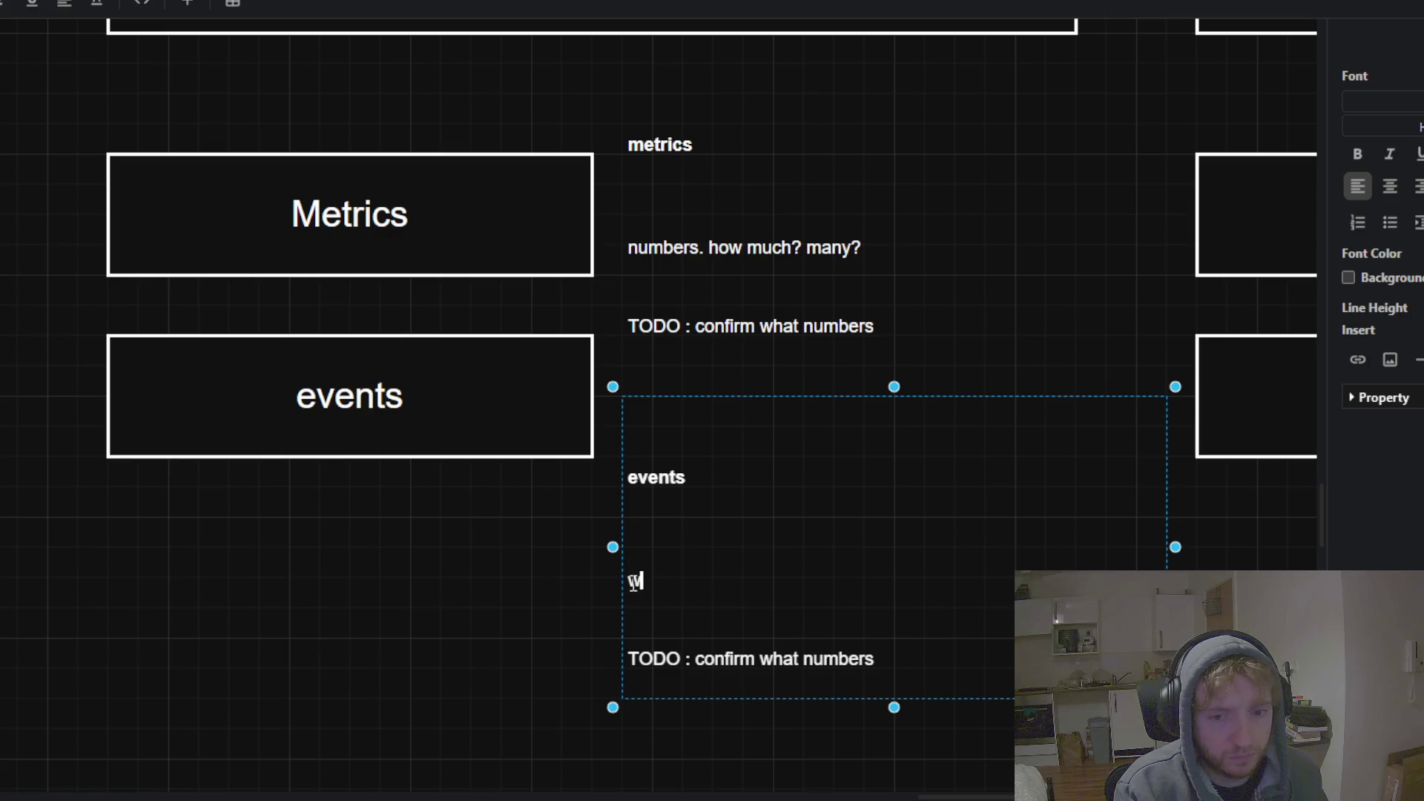
text(hat happened when)
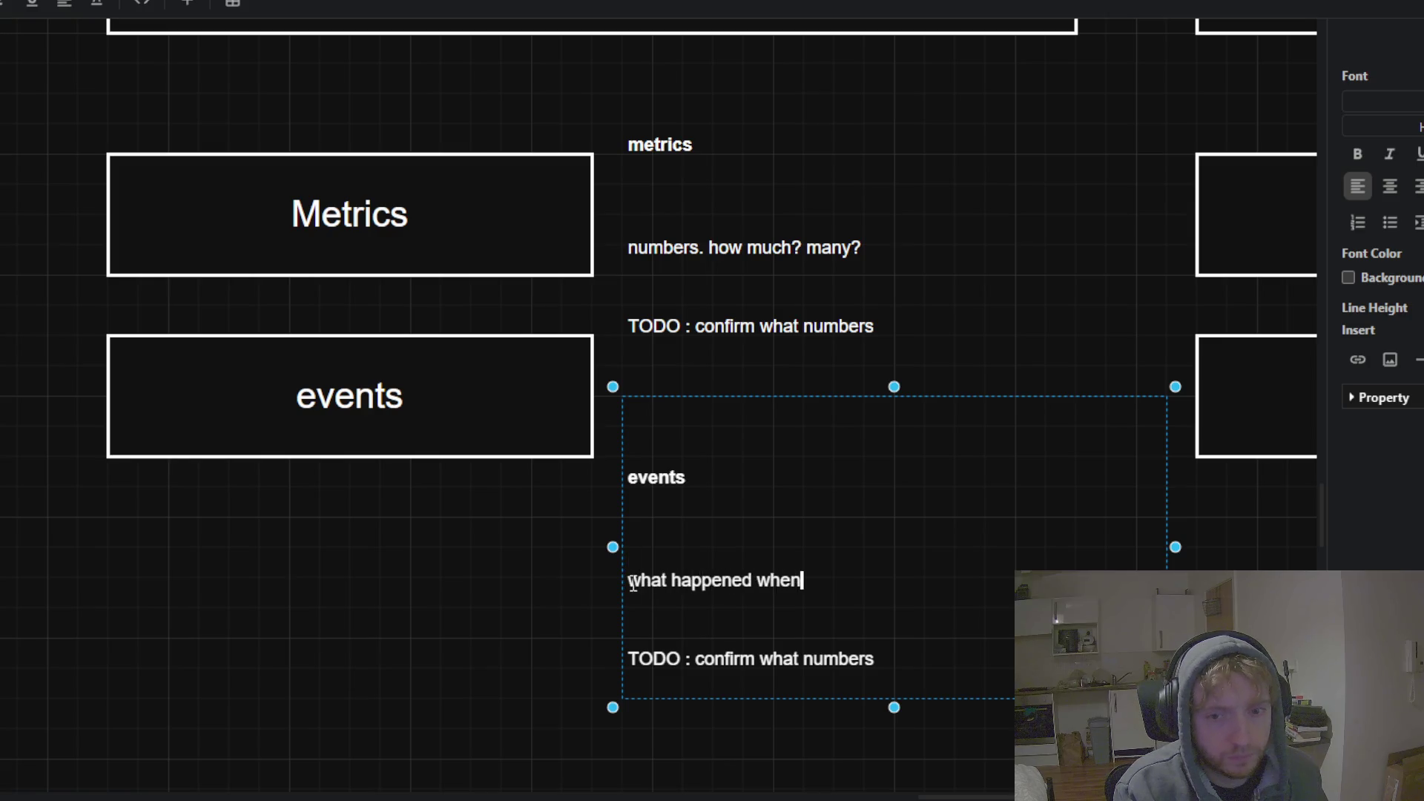
text(?)
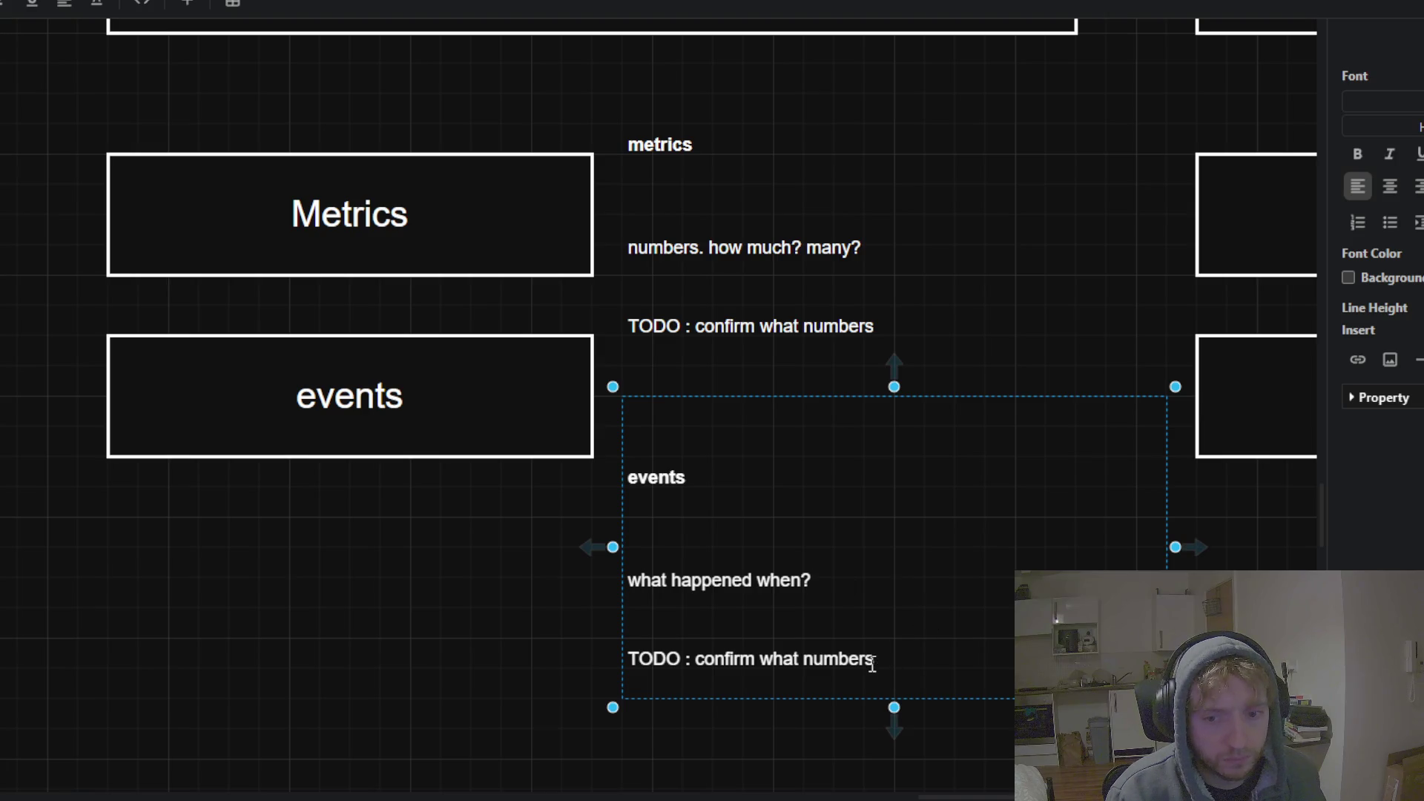
drag(874, 658, 762, 664)
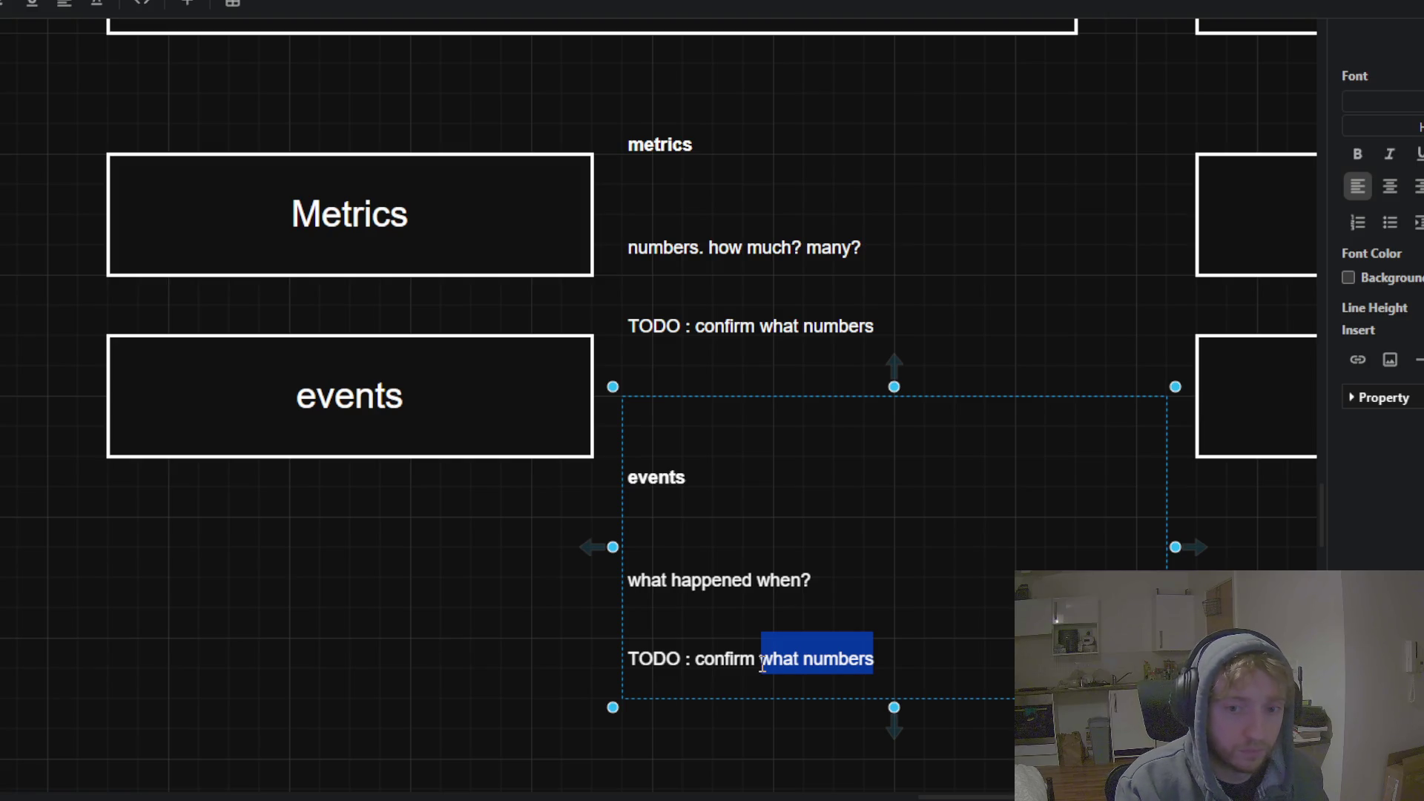
text(timed)
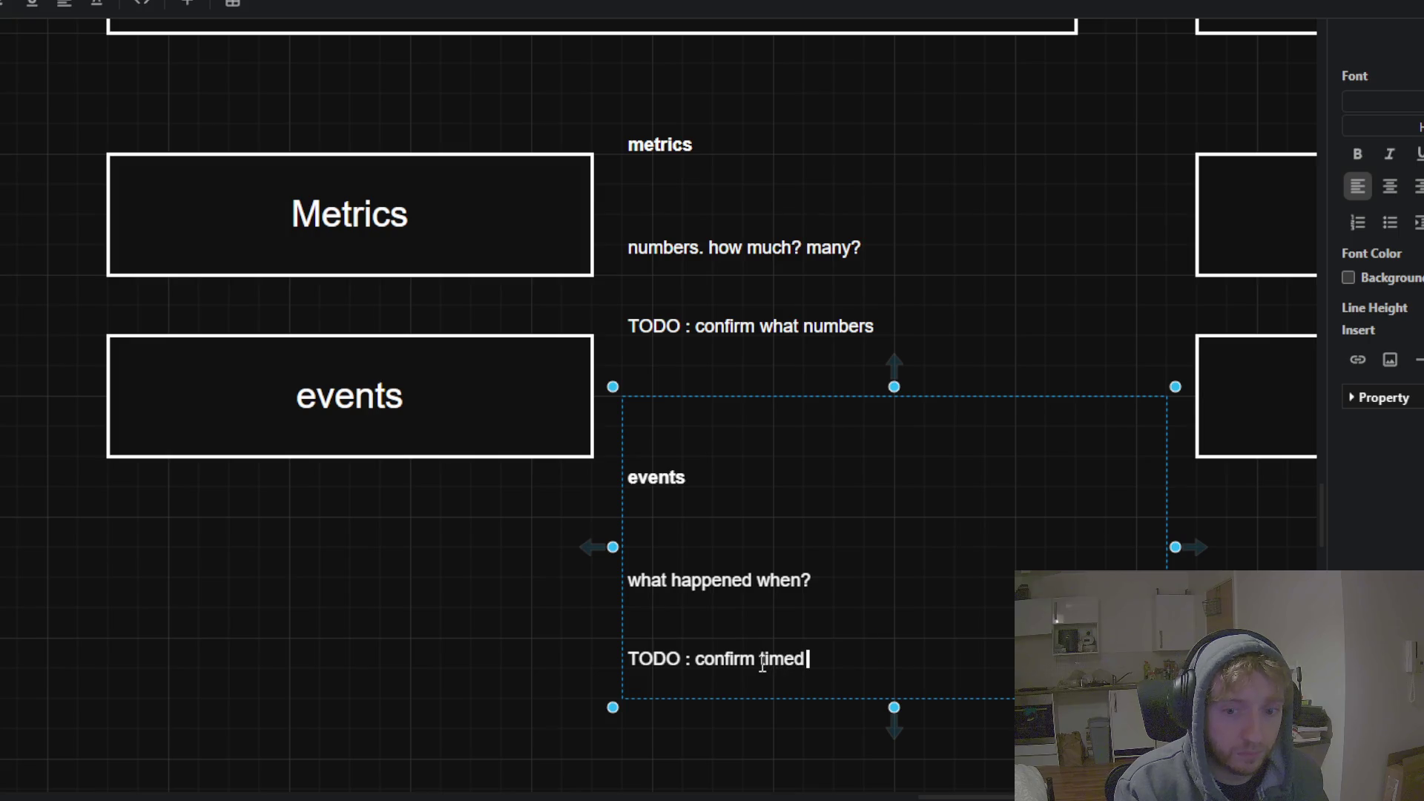
text( shit)
click(449, 621)
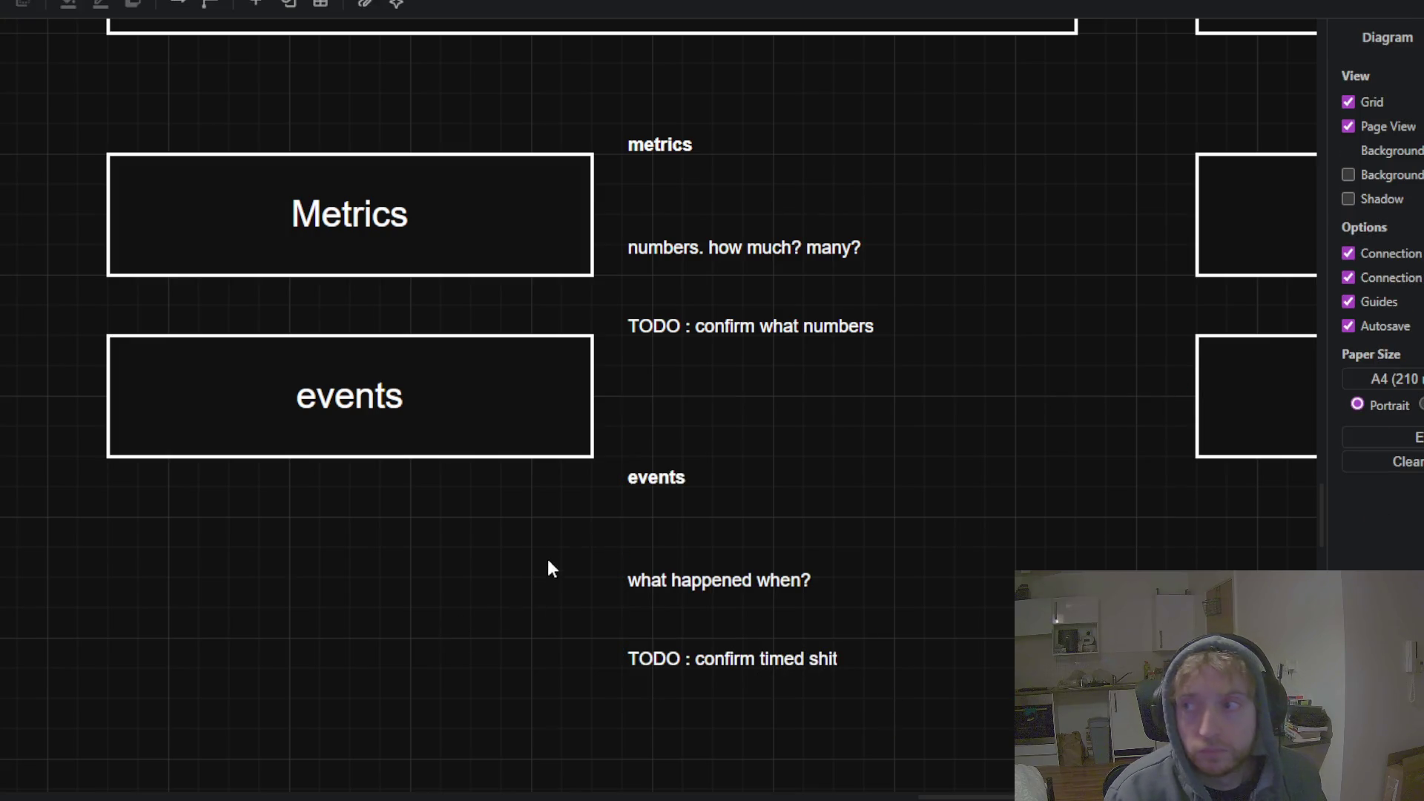
scroll(556, 512, down, 5)
scroll(464, 483, down, 3)
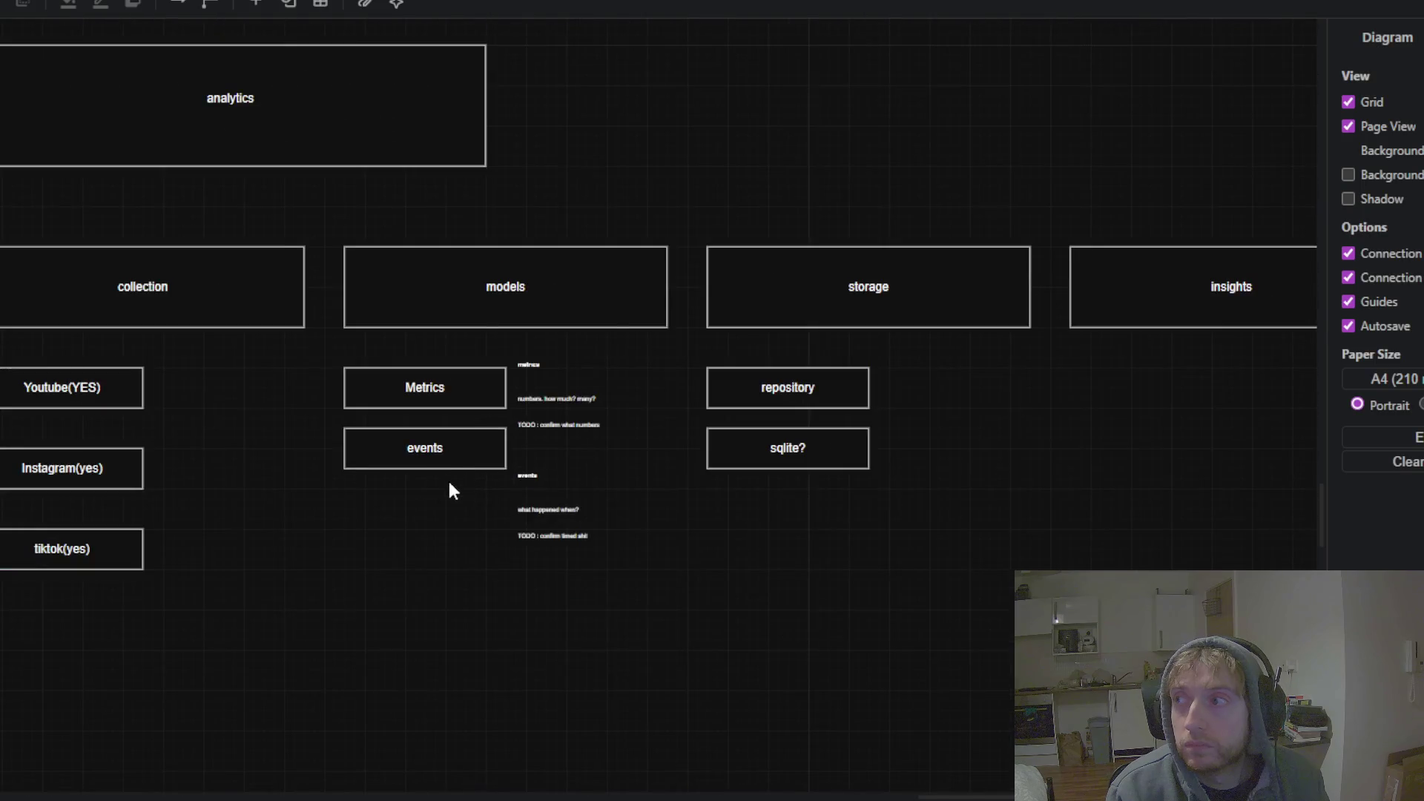
scroll(448, 491, up, 2)
scroll(516, 500, up, 2)
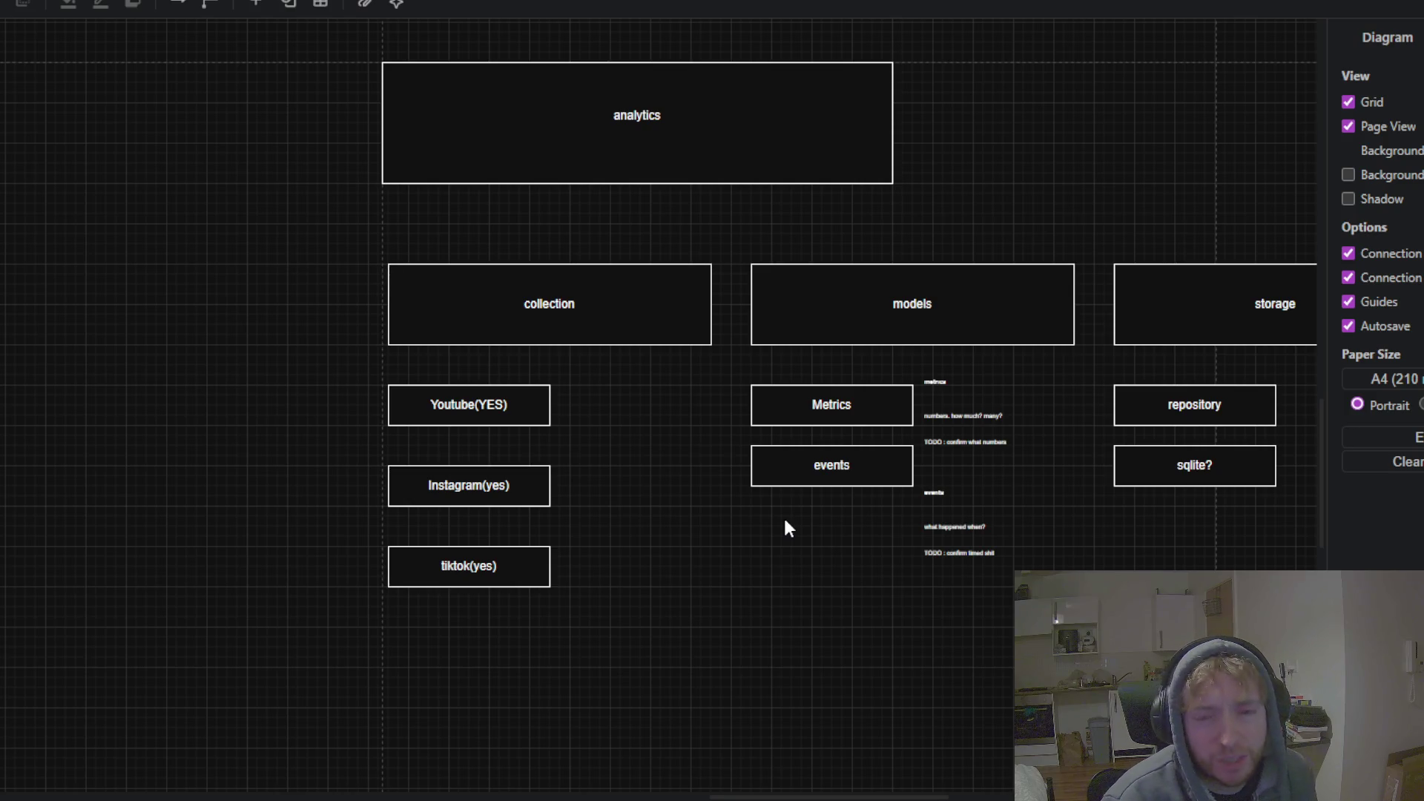
scroll(986, 178, up, 1)
scroll(742, 322, up, 5)
scroll(605, 307, down, 2)
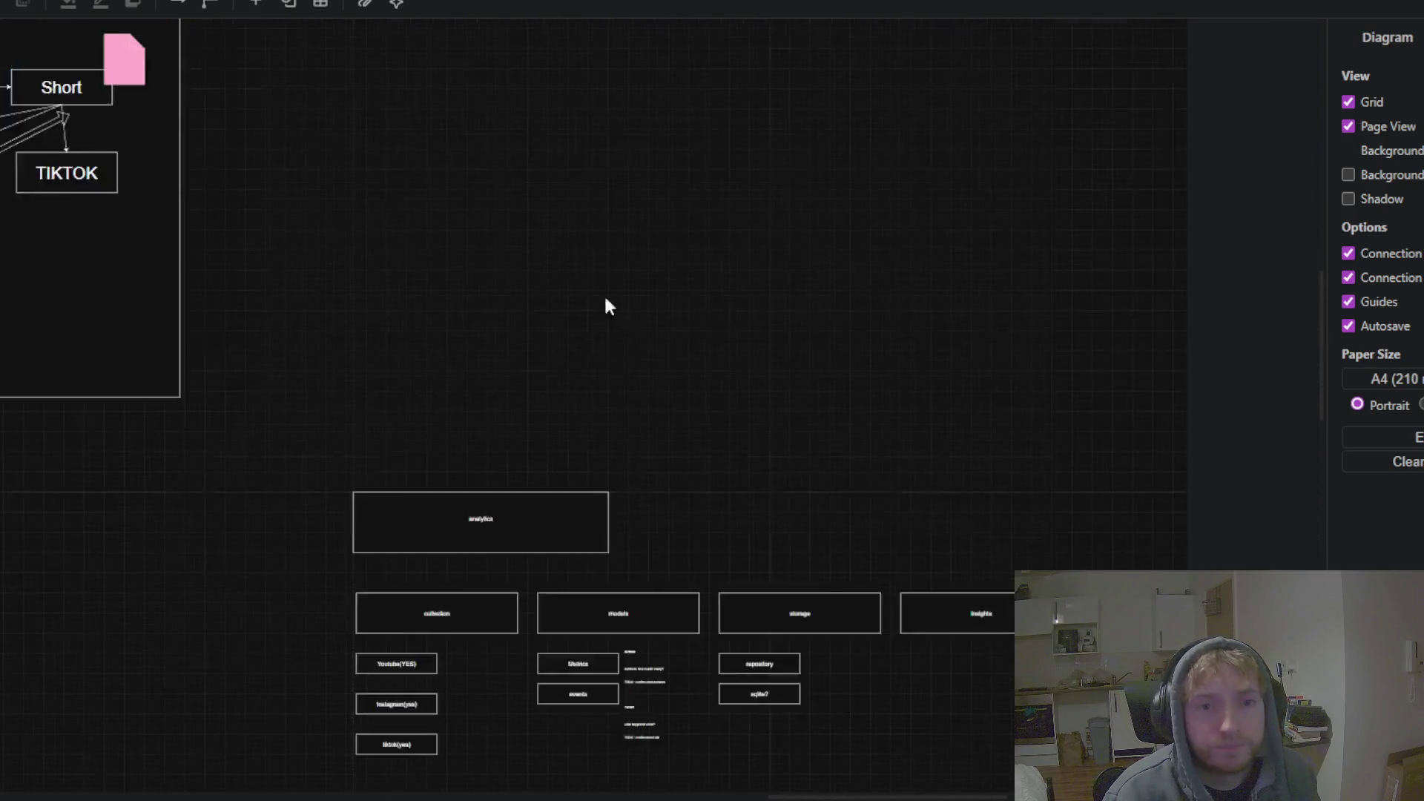
scroll(605, 306, down, 2)
scroll(725, 367, up, 2)
scroll(623, 349, up, 1)
click(744, 499)
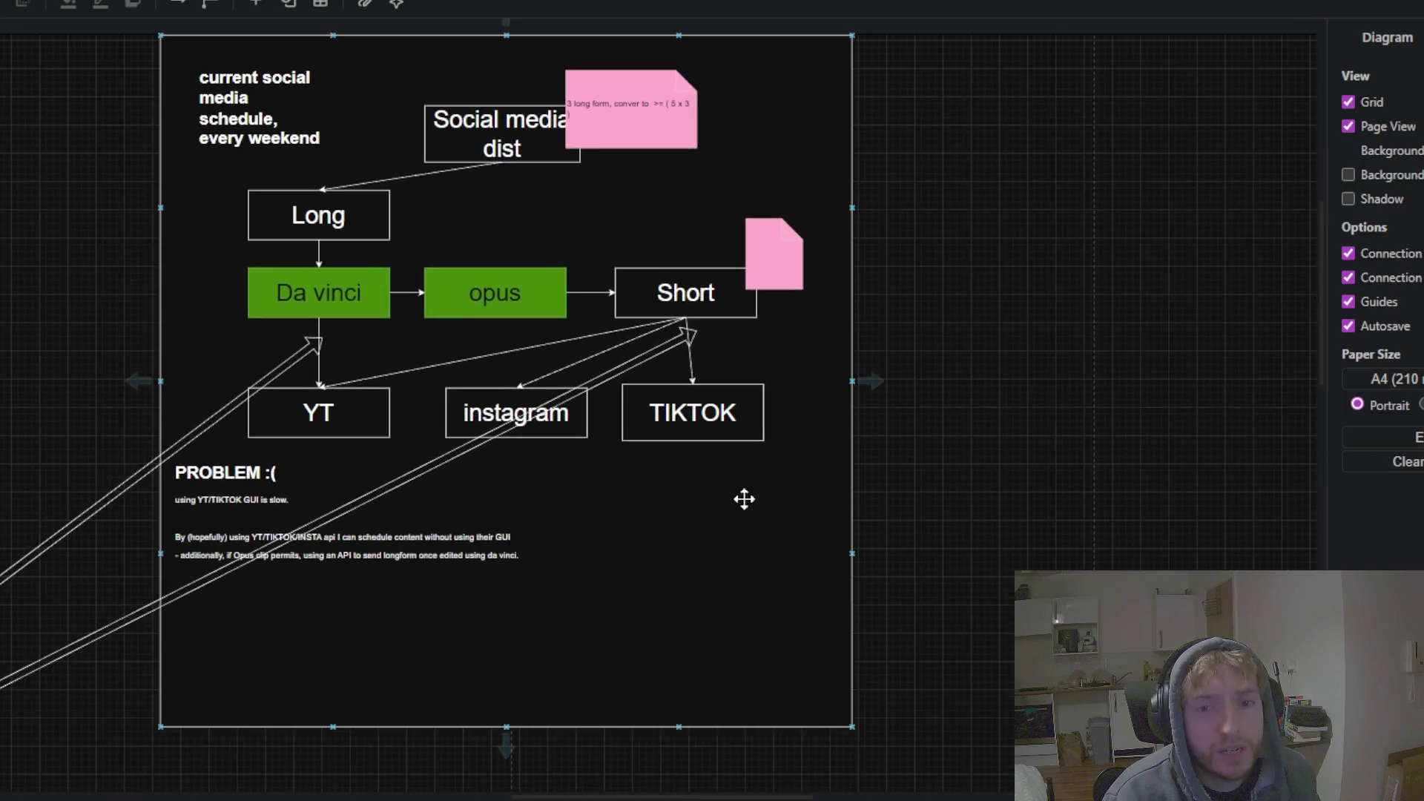
scroll(786, 424, up, 1)
scroll(1128, 476, left, 2)
scroll(503, 205, up, 1)
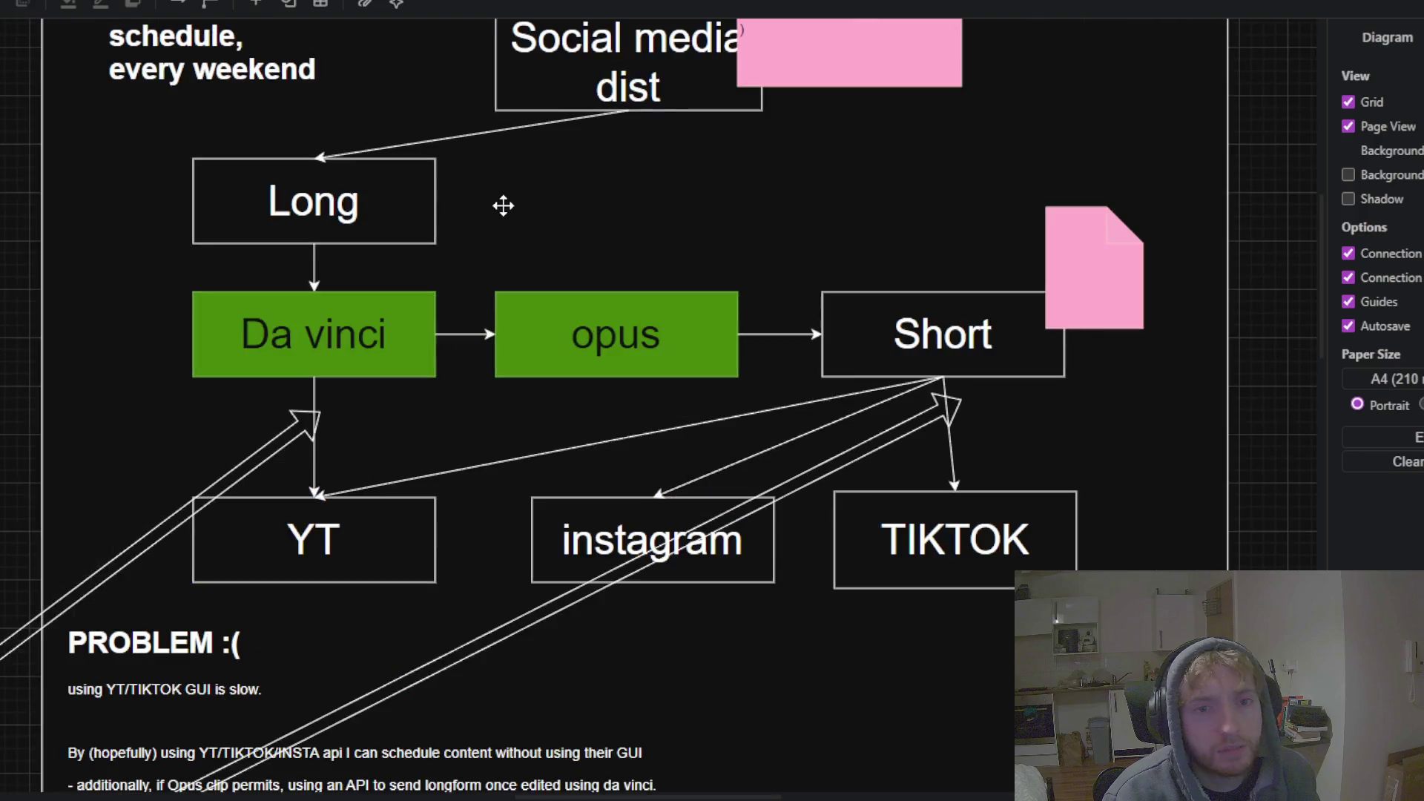
click(330, 341)
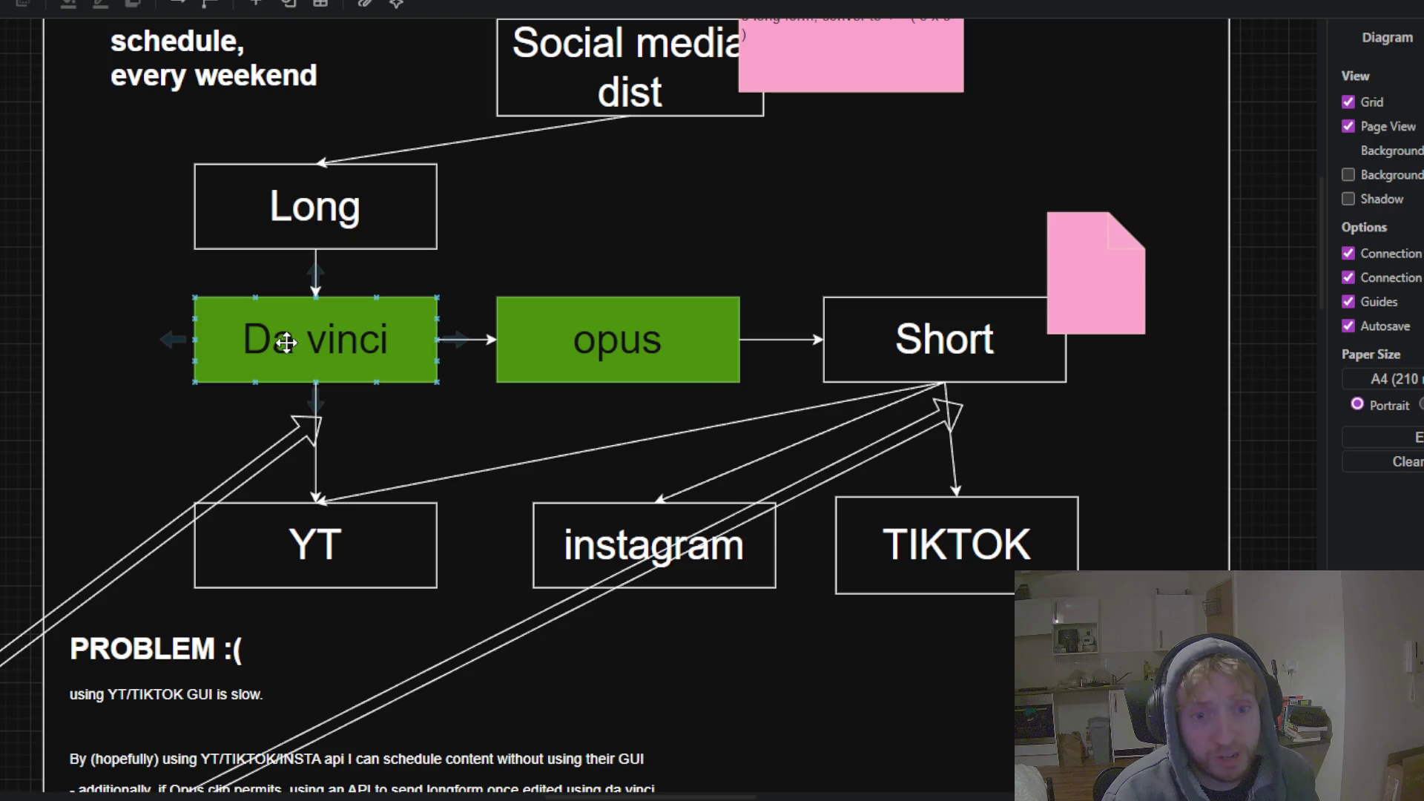
click(607, 356)
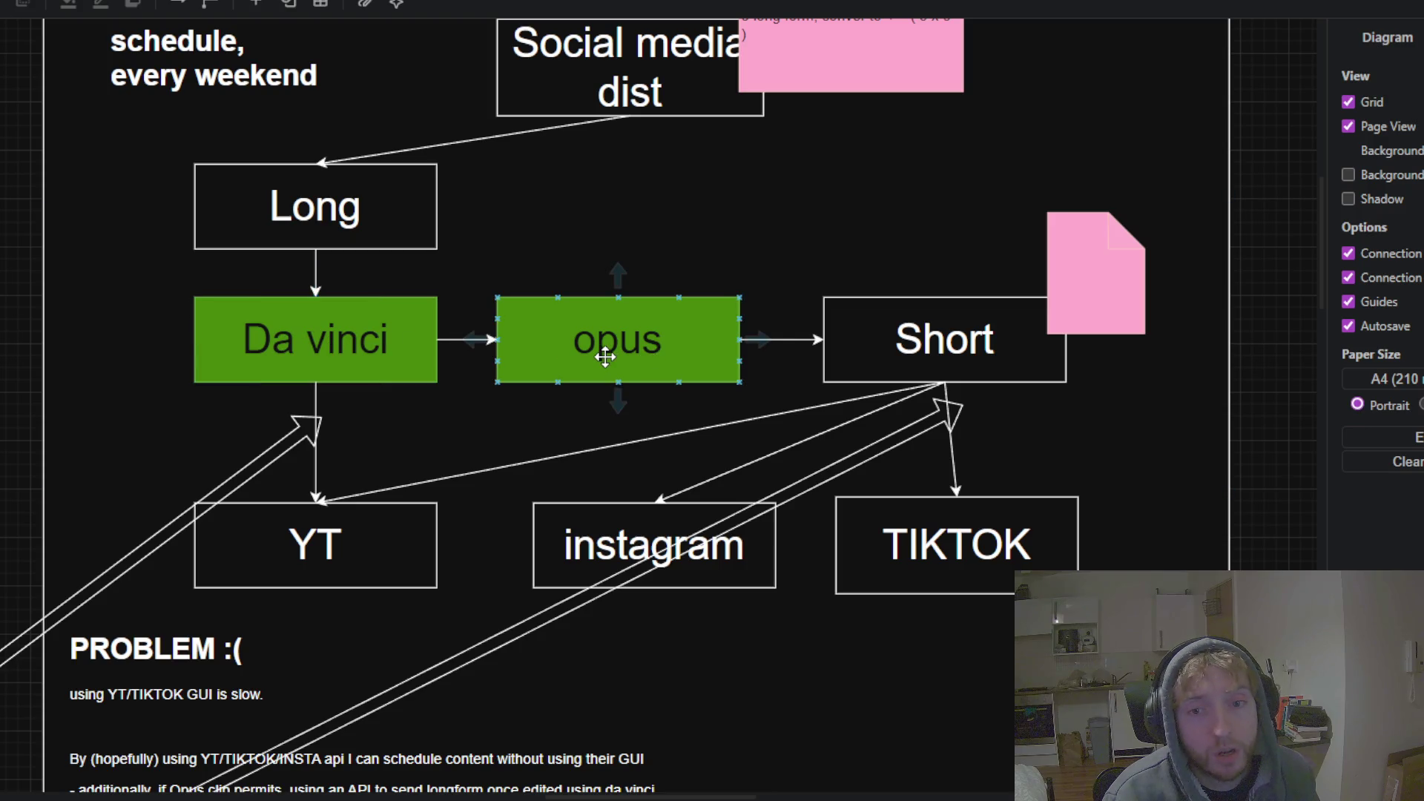
click(969, 339)
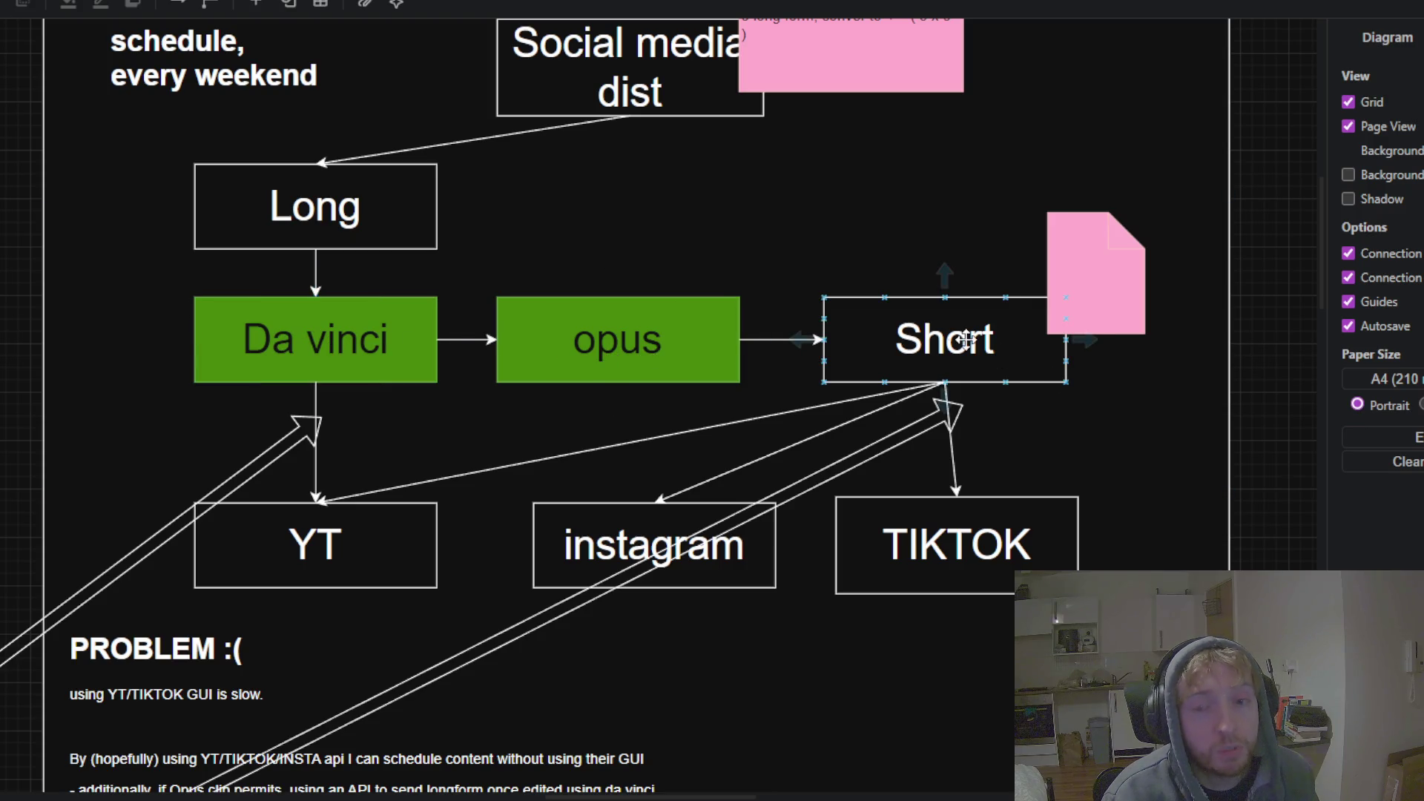
click(360, 598)
ctrl+scroll(461, 589, down, 3)
ctrl+scroll(461, 589, down, 2)
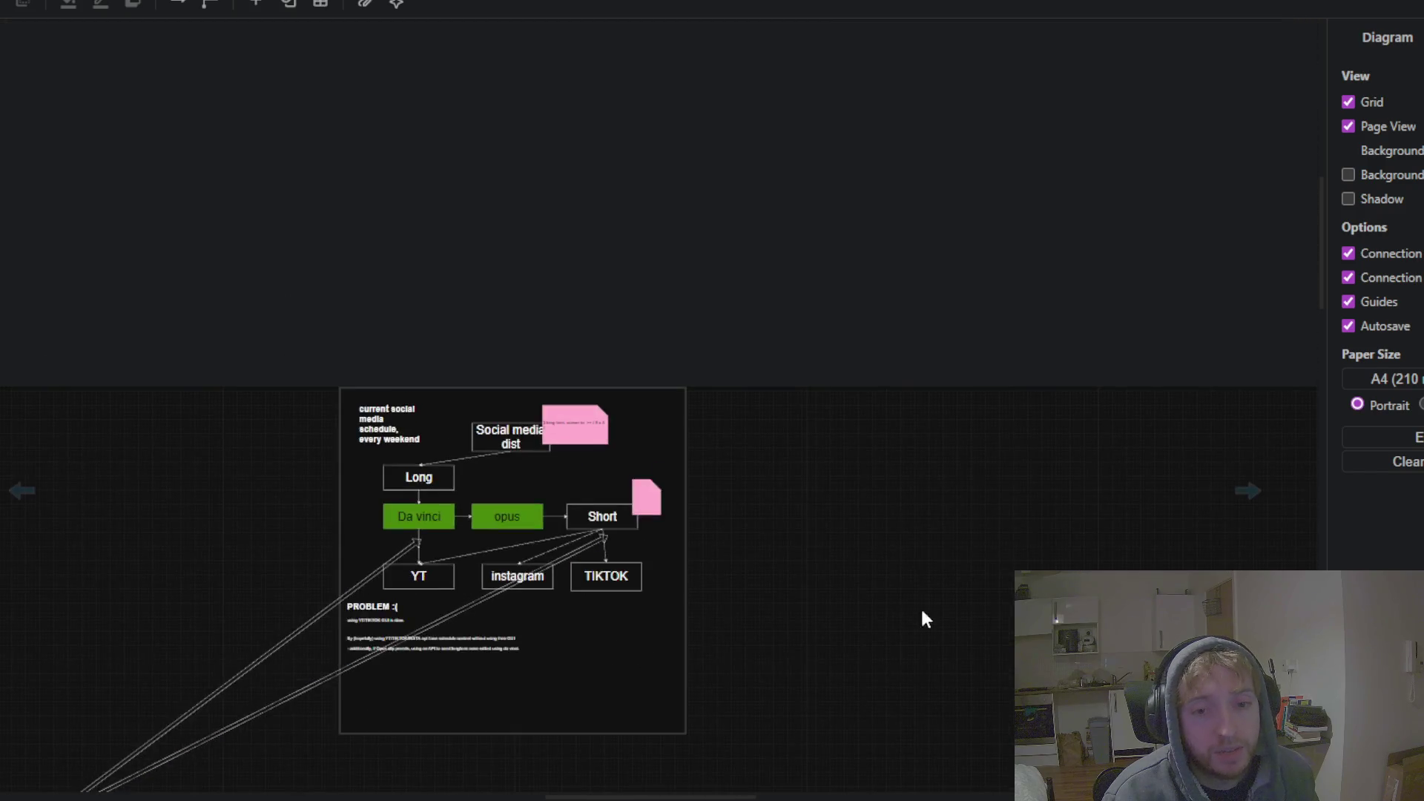
scroll(923, 619, down, 3)
drag(512, 474, 656, 566)
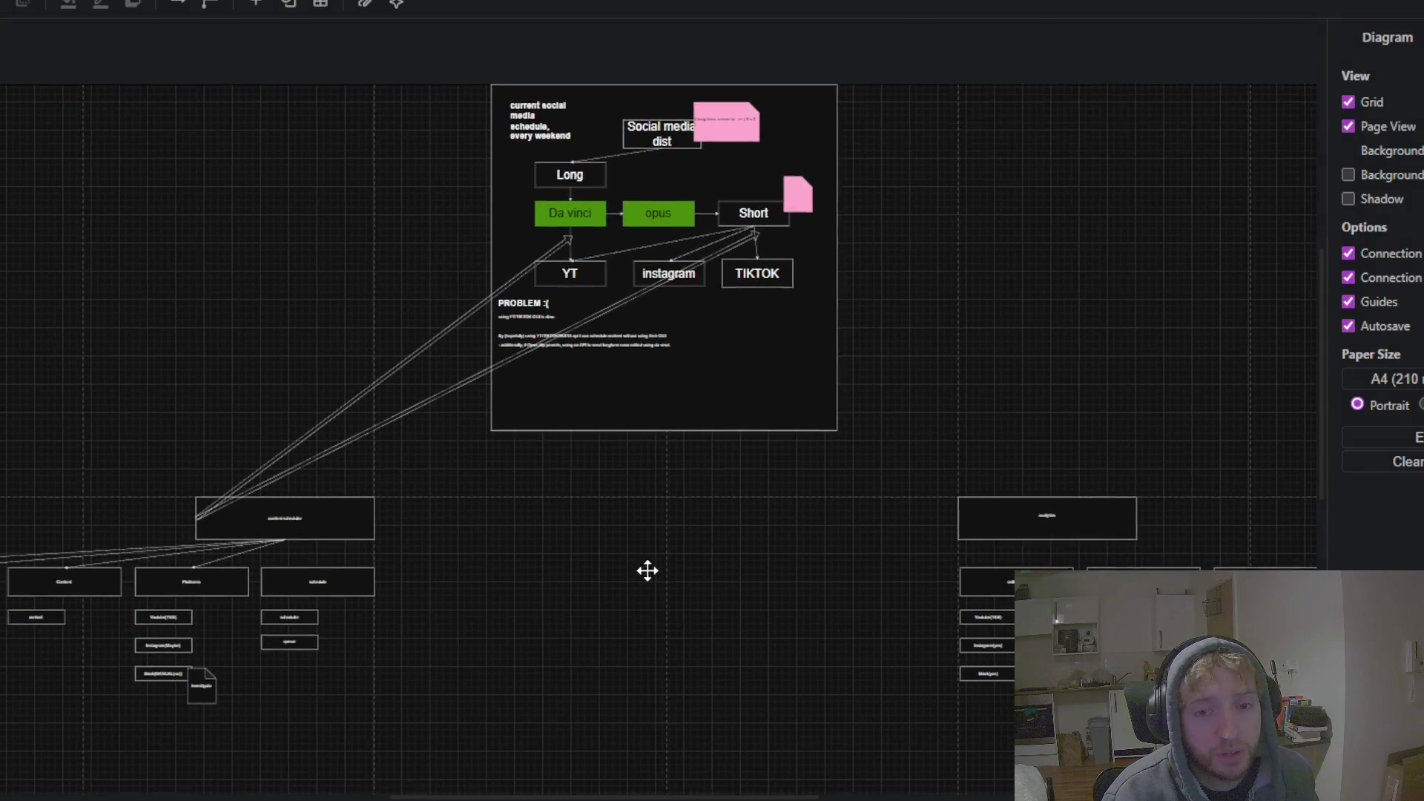
scroll(636, 582, down, 2)
scroll(684, 560, up, 3)
Review the social media schedule page, opus and Platforms boxes such as Youtube(YES) and Instagram(Maybe)
click(631, 174)
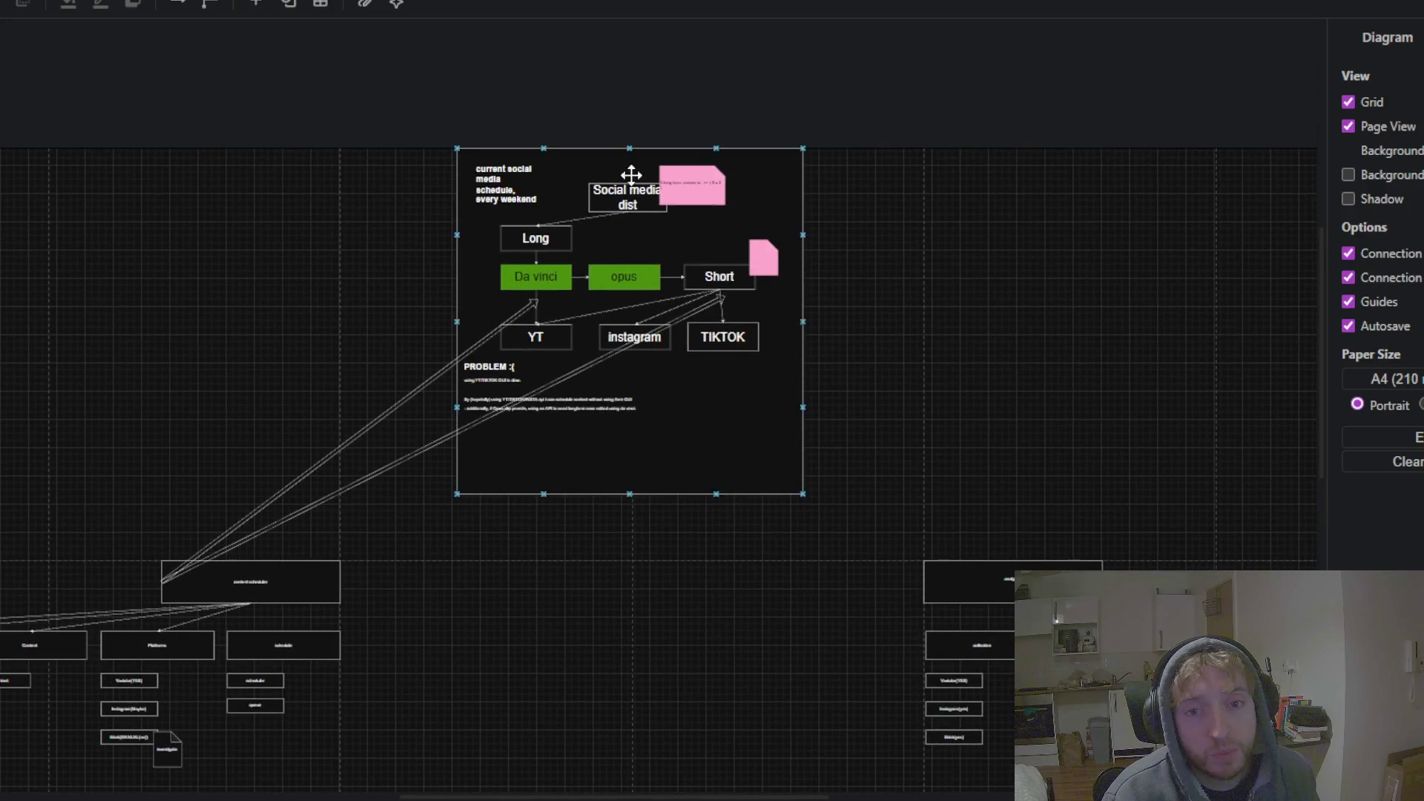
drag(509, 626, 709, 488)
click(855, 118)
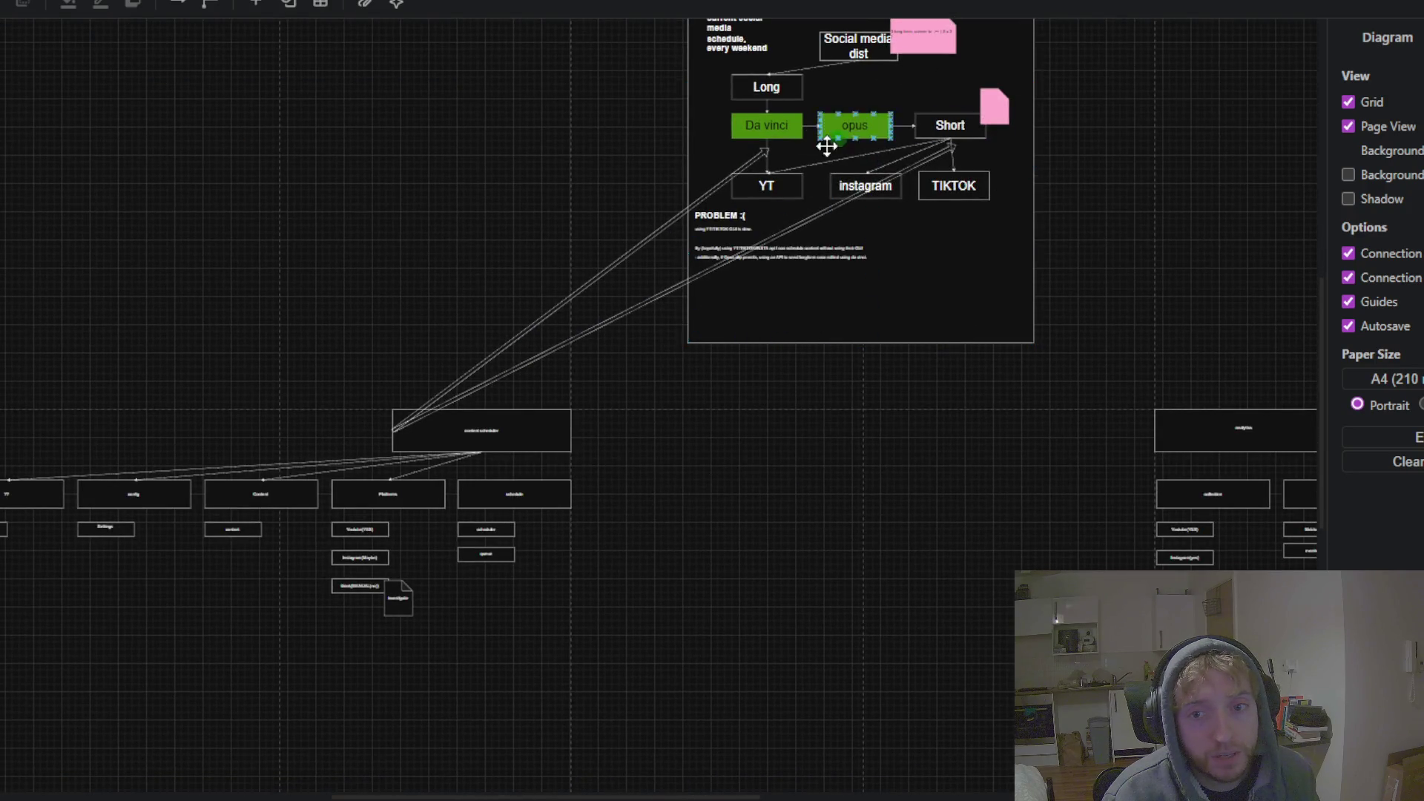
scroll(627, 493, up, 3)
scroll(620, 439, down, 2)
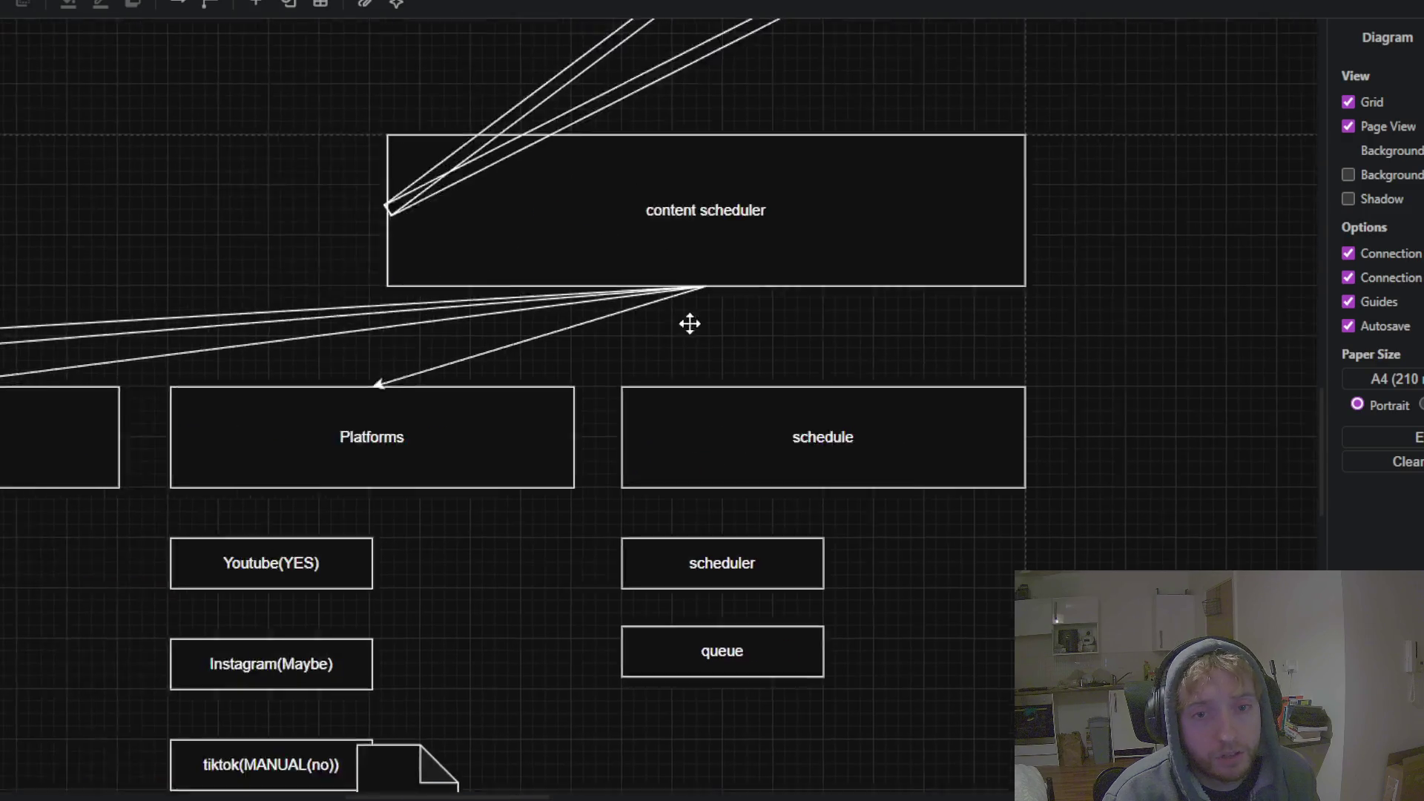
drag(690, 325, 898, 127)
click(476, 375)
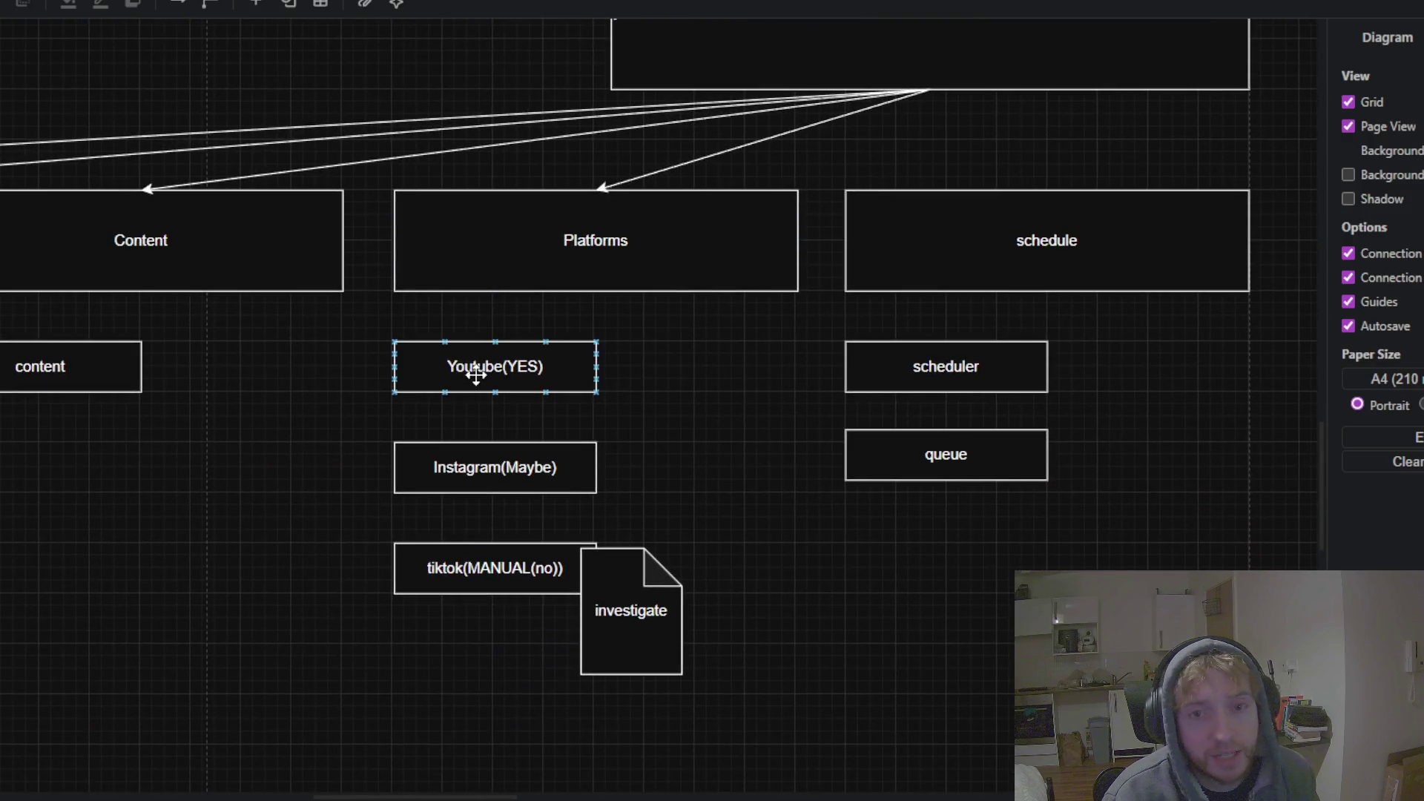
click(423, 471)
click(468, 372)
click(289, 498)
scroll(913, 372, up, 1)
scroll(480, 426, left, 3)
scroll(385, 509, left, 4)
scroll(385, 509, left, 4)
Inspect the config, ?? and readme boxes, then the analytics diagram's collection and models boxes
click(750, 213)
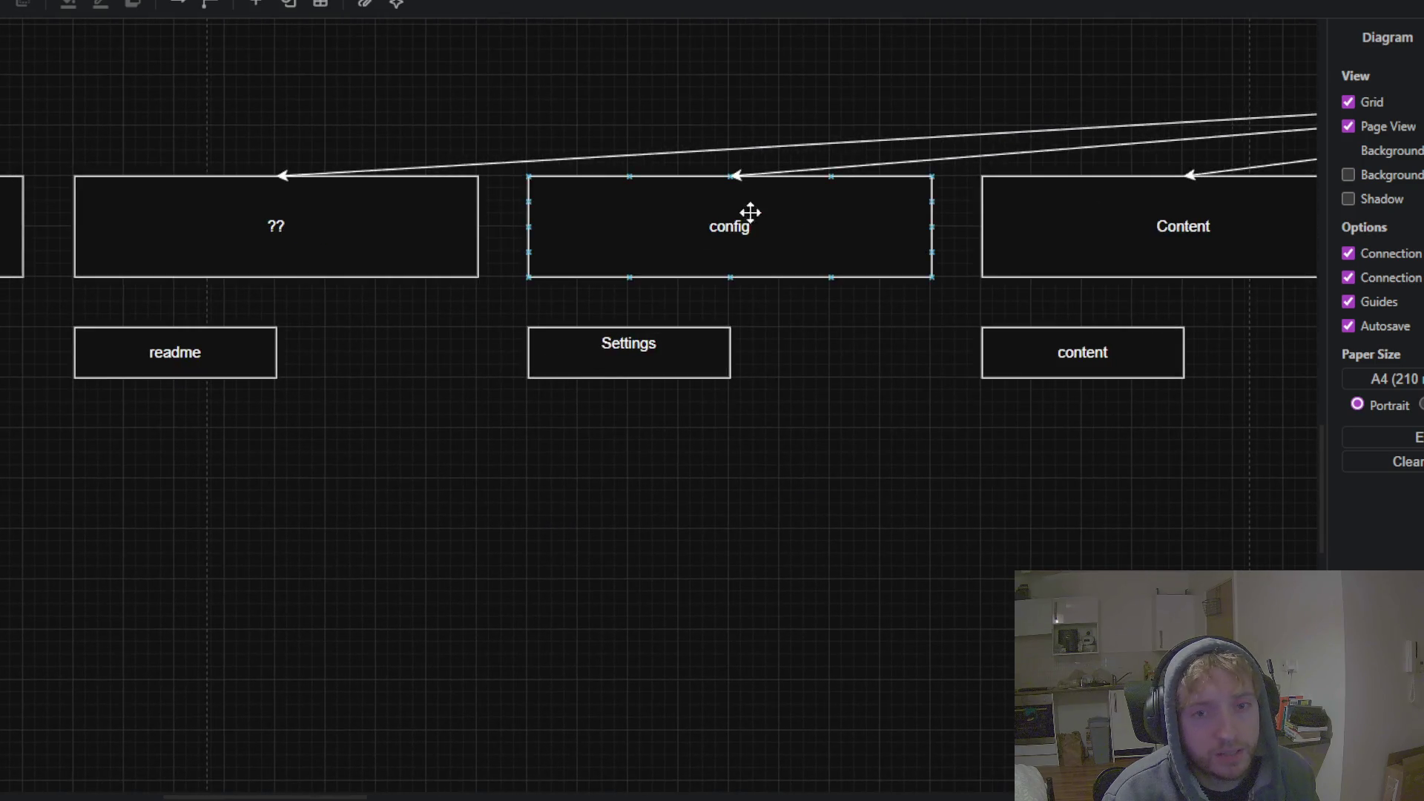
click(365, 492)
scroll(604, 249, left, 4)
click(605, 249)
click(585, 442)
scroll(382, 300, left, 3)
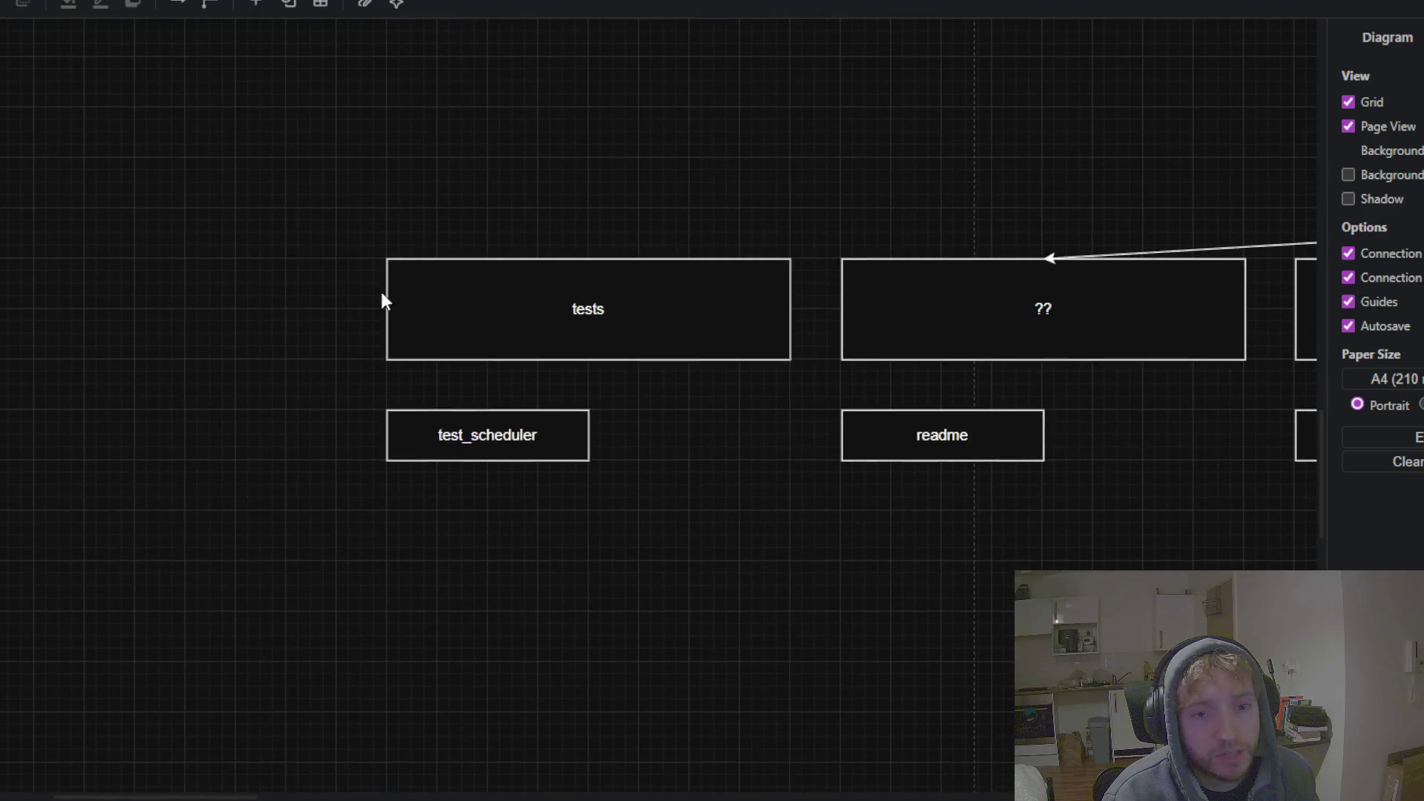
scroll(900, 385, right, 5)
scroll(1089, 386, down, 5)
scroll(524, 475, up, 3)
scroll(566, 467, down, 1)
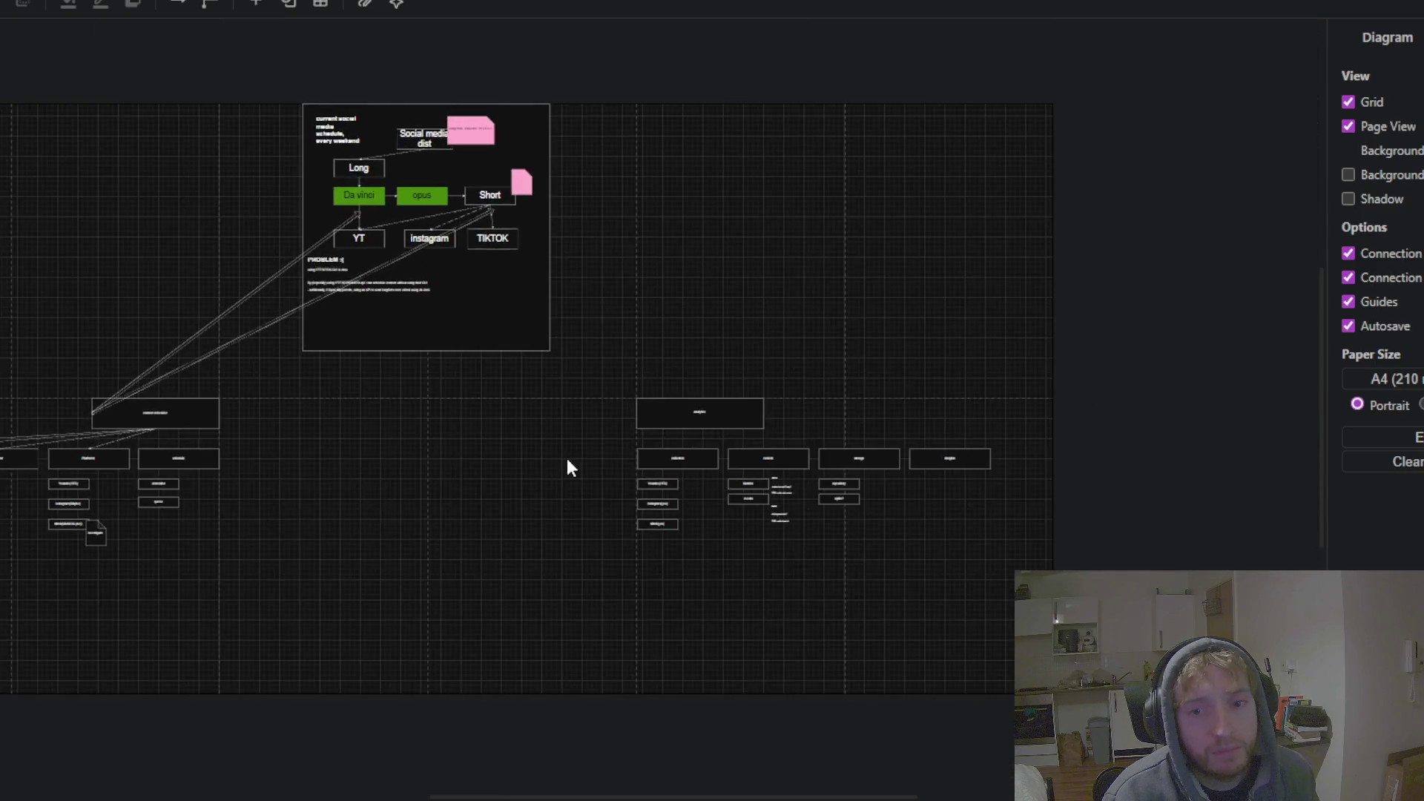
drag(566, 468, 279, 366)
scroll(516, 288, up, 5)
scroll(823, 290, up, 3)
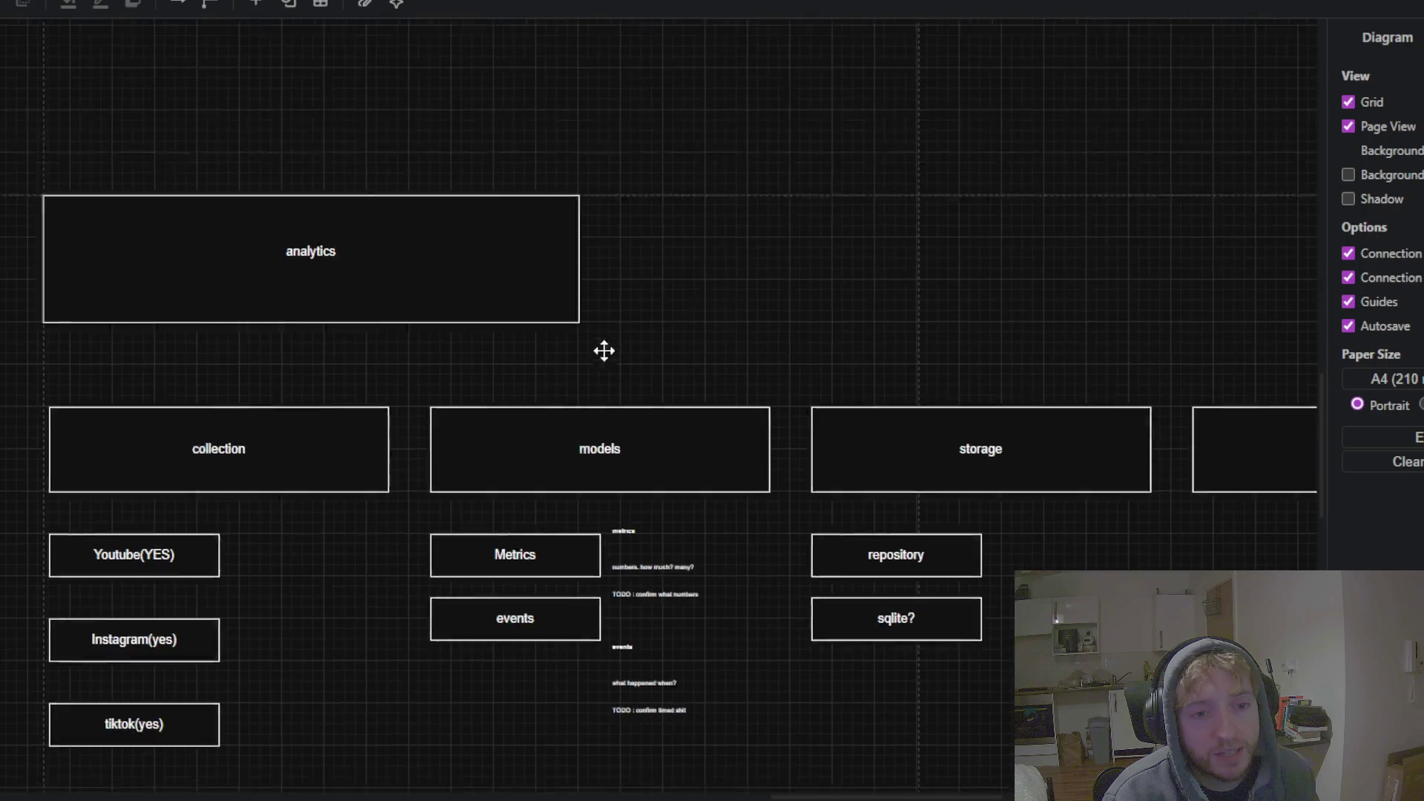
drag(605, 350, 660, 233)
click(183, 434)
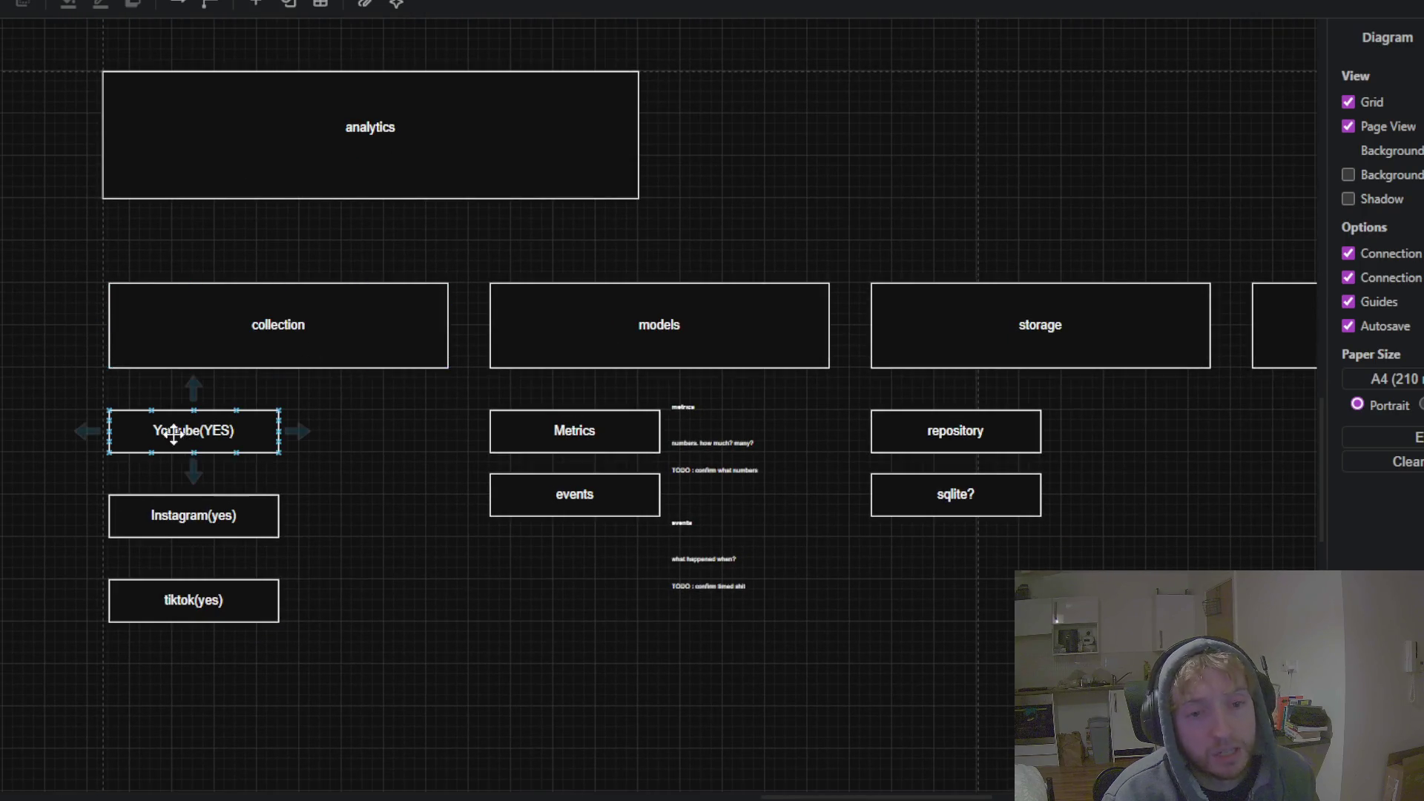
scroll(144, 423, up, 1)
drag(464, 508, 226, 519)
scroll(422, 535, up, 1)
scroll(405, 638, up, 1)
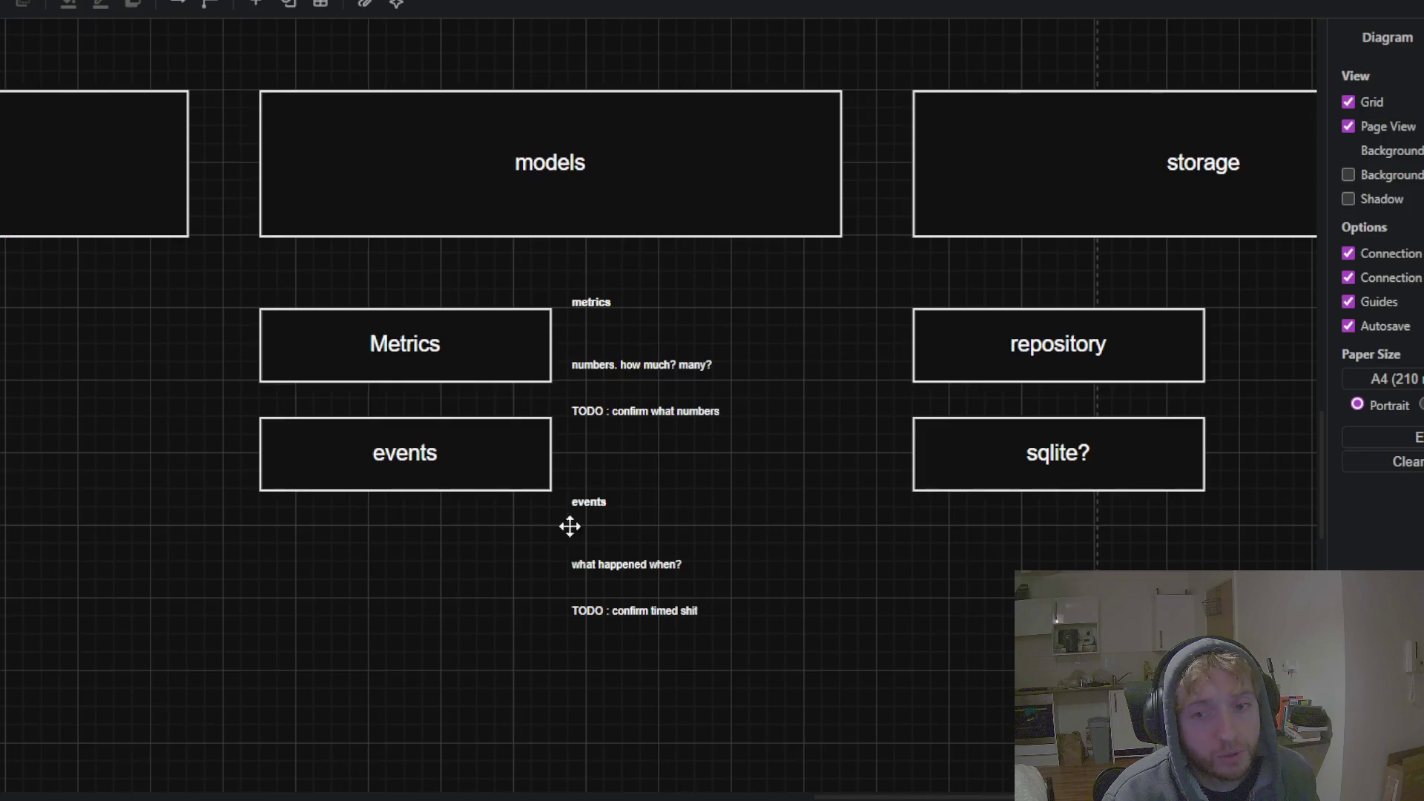
Bring the storage and empty insights boxes into view and briefly select the insights box
drag(570, 527, 156, 618)
drag(649, 471, 842, 438)
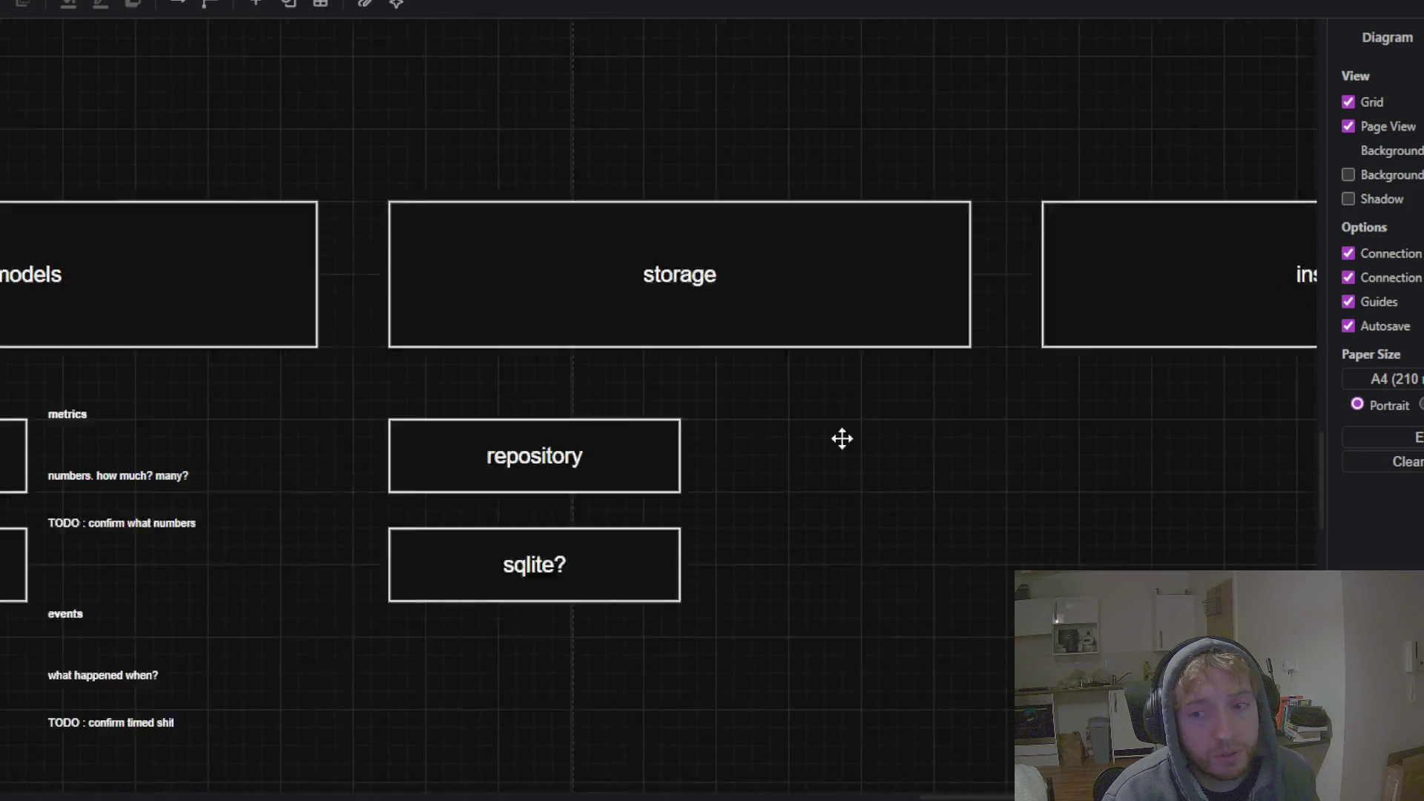
drag(744, 382, 242, 518)
scroll(417, 512, down, 1)
scroll(357, 567, down, 1)
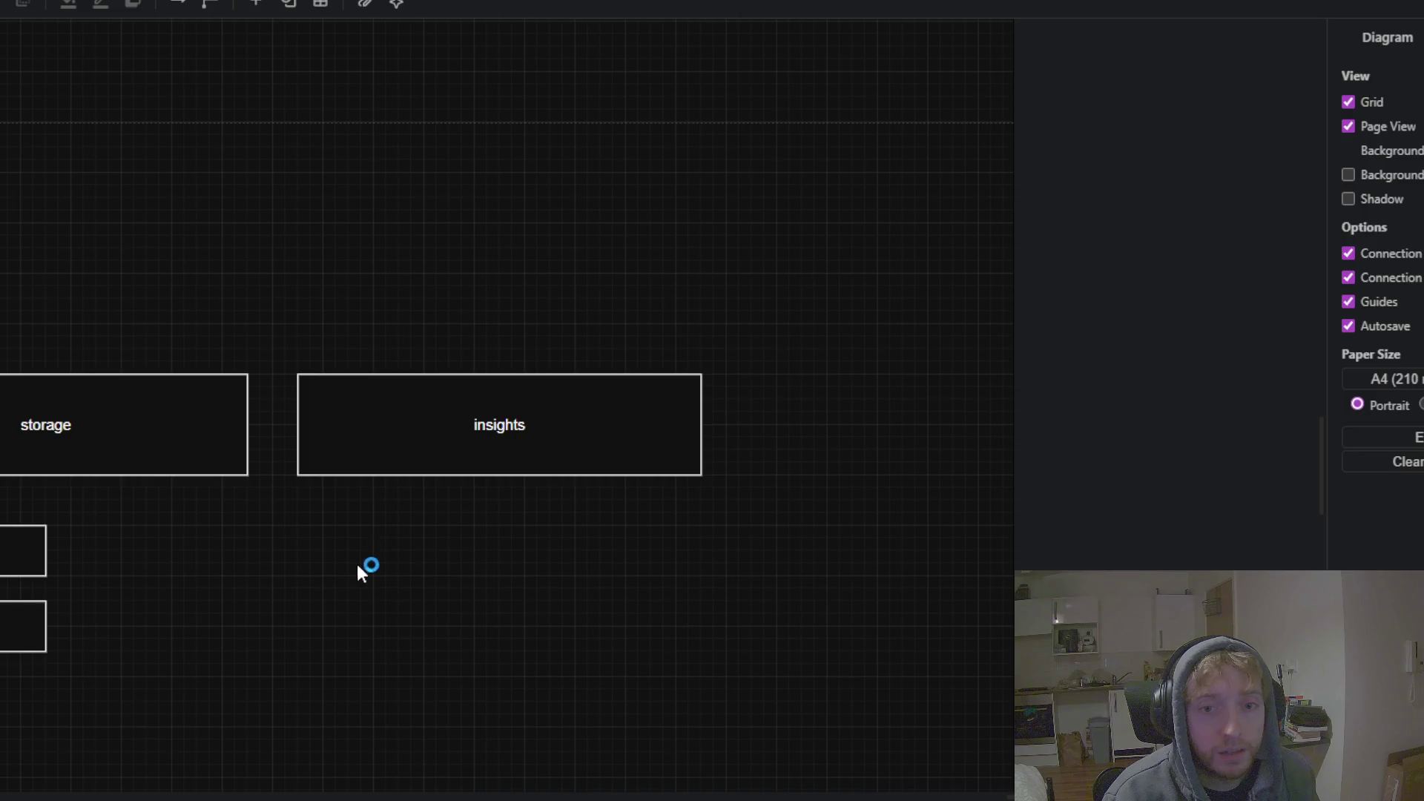
click(420, 410)
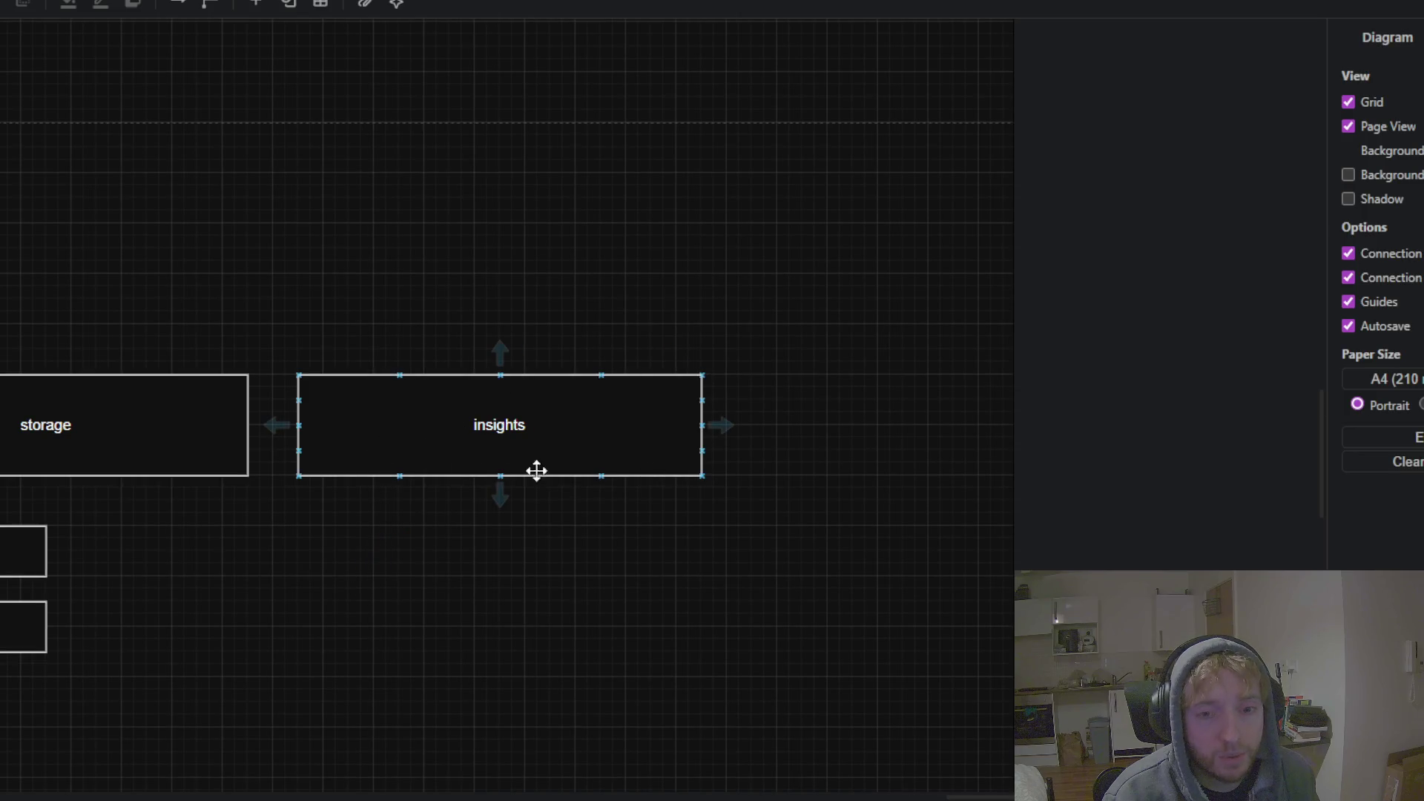
click(324, 500)
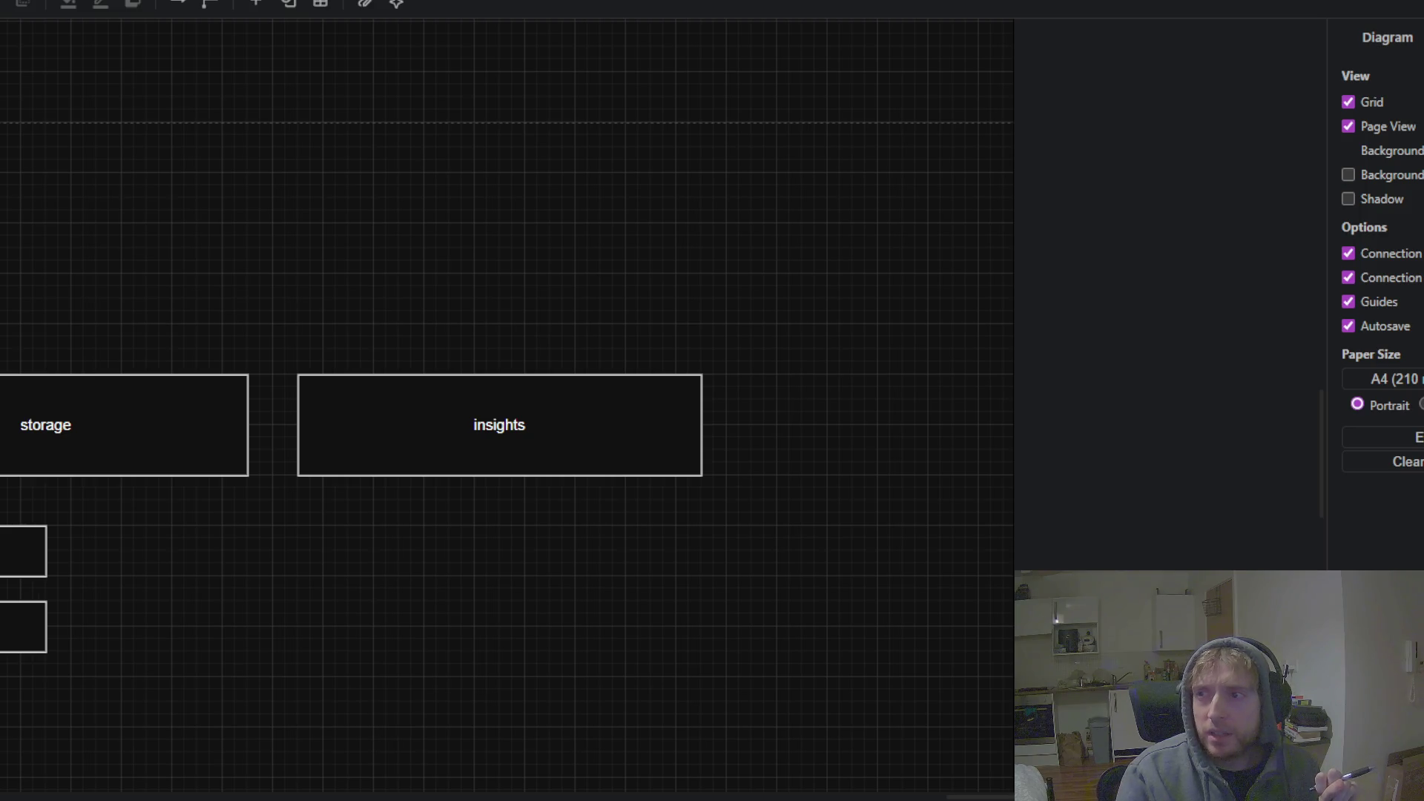
drag(283, 234, 1086, 156)
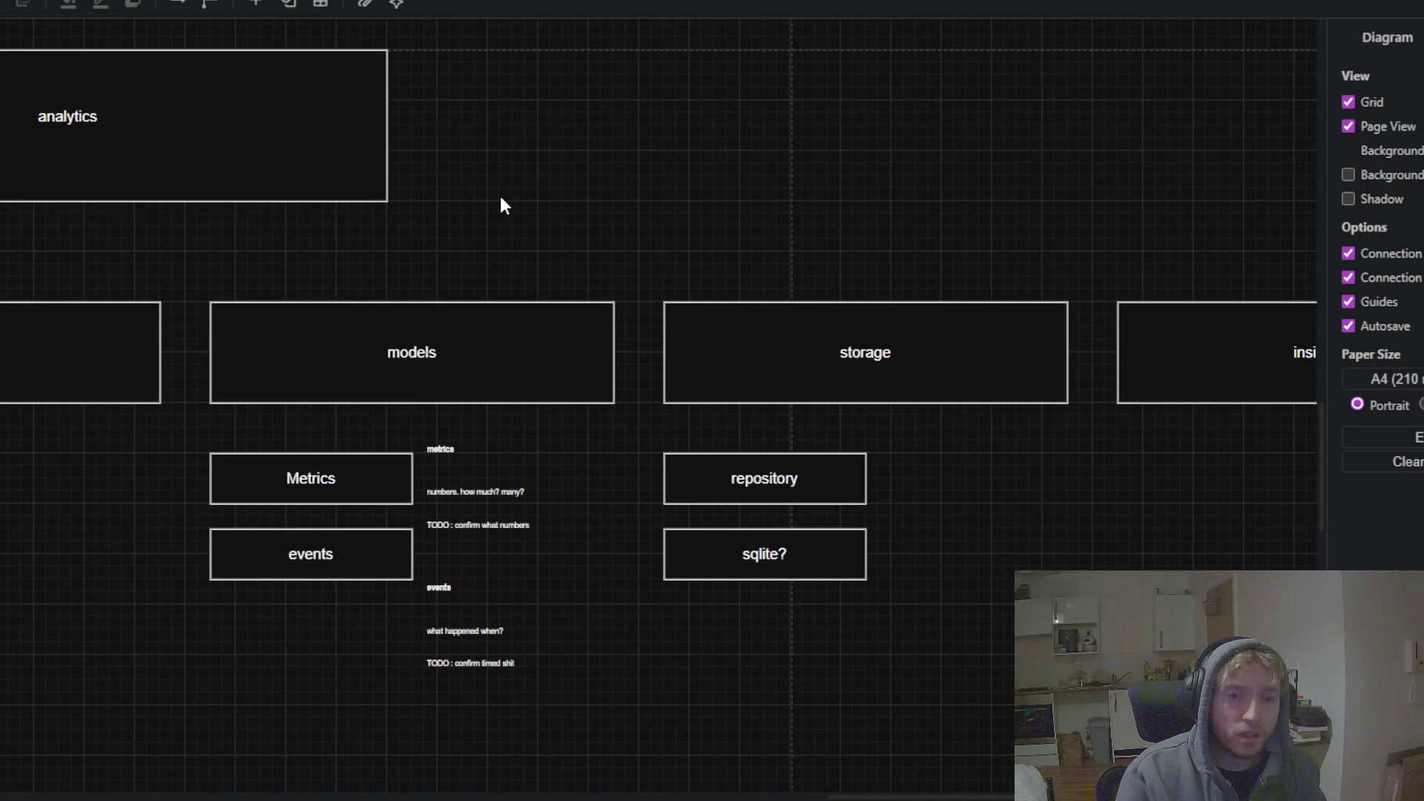
scroll(499, 196, down, 3)
drag(483, 207, 894, 378)
scroll(893, 379, down, 2)
mouse_move(238, 278)
mouse_down()
mouse_move(439, 391)
mouse_move(677, 483)
mouse_up()
scroll(519, 434, down, 1)
scroll(520, 436, down, 2)
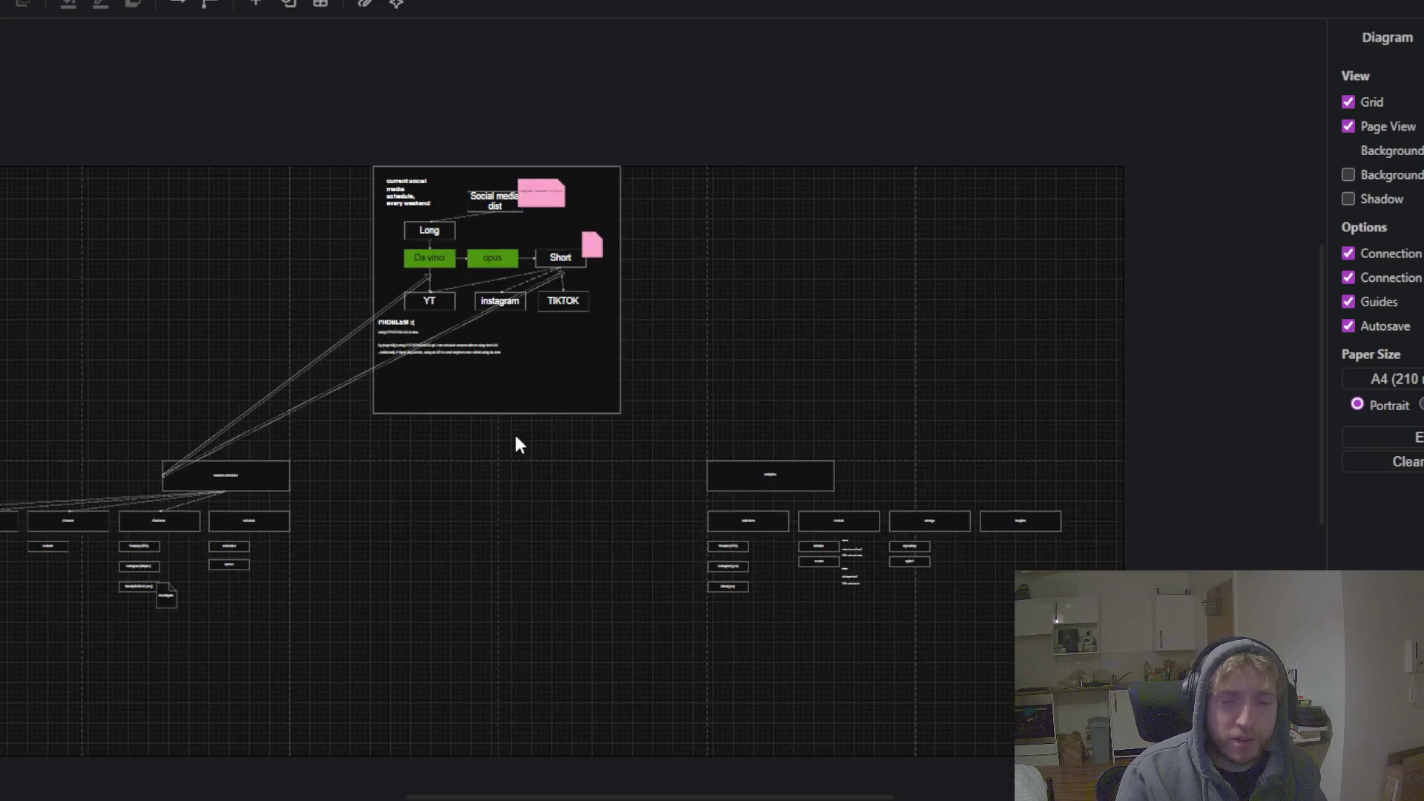
scroll(515, 443, up, 2)
mouse_move(515, 442)
mouse_down()
mouse_move(560, 480)
mouse_move(564, 467)
mouse_up()
scroll(522, 502, up, 1)
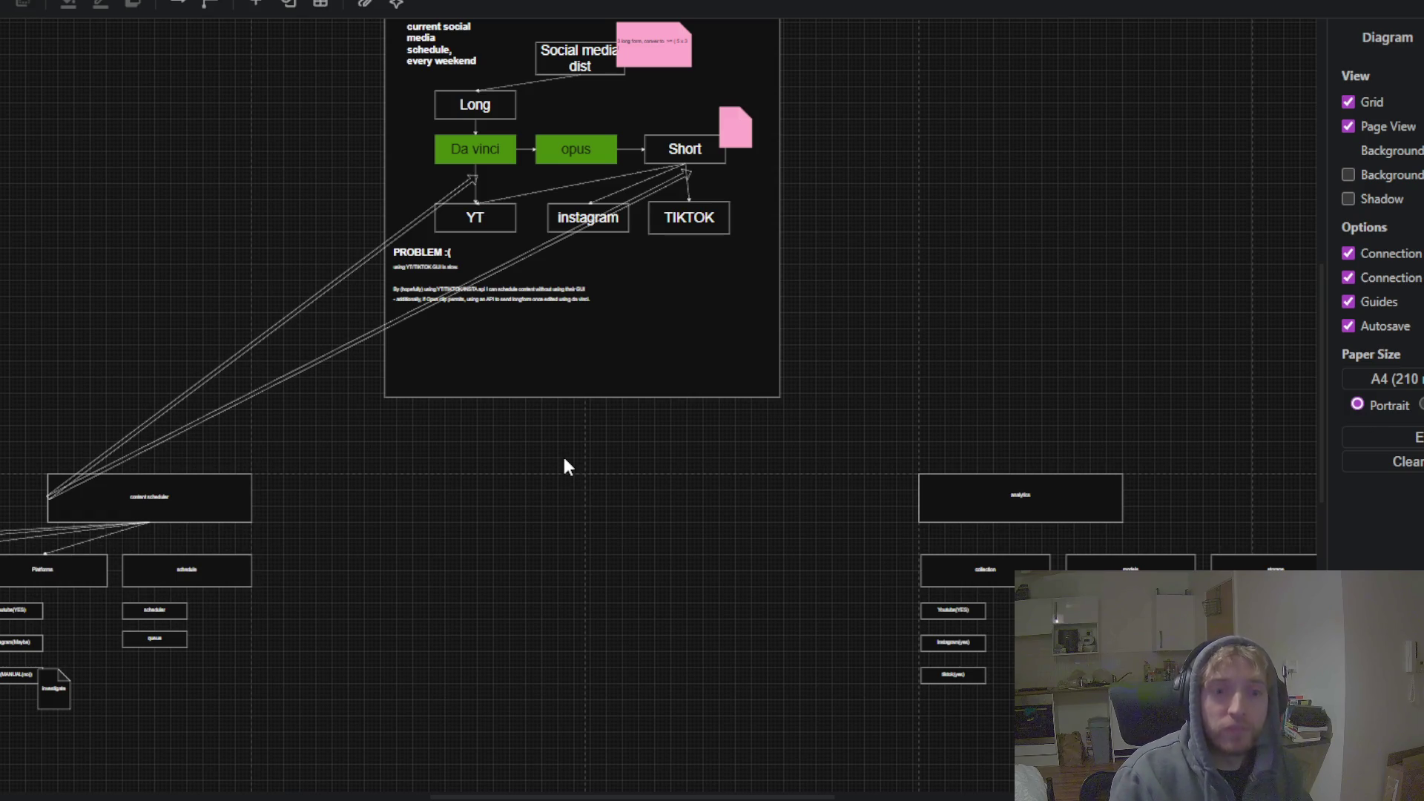
drag(588, 441, 485, 481)
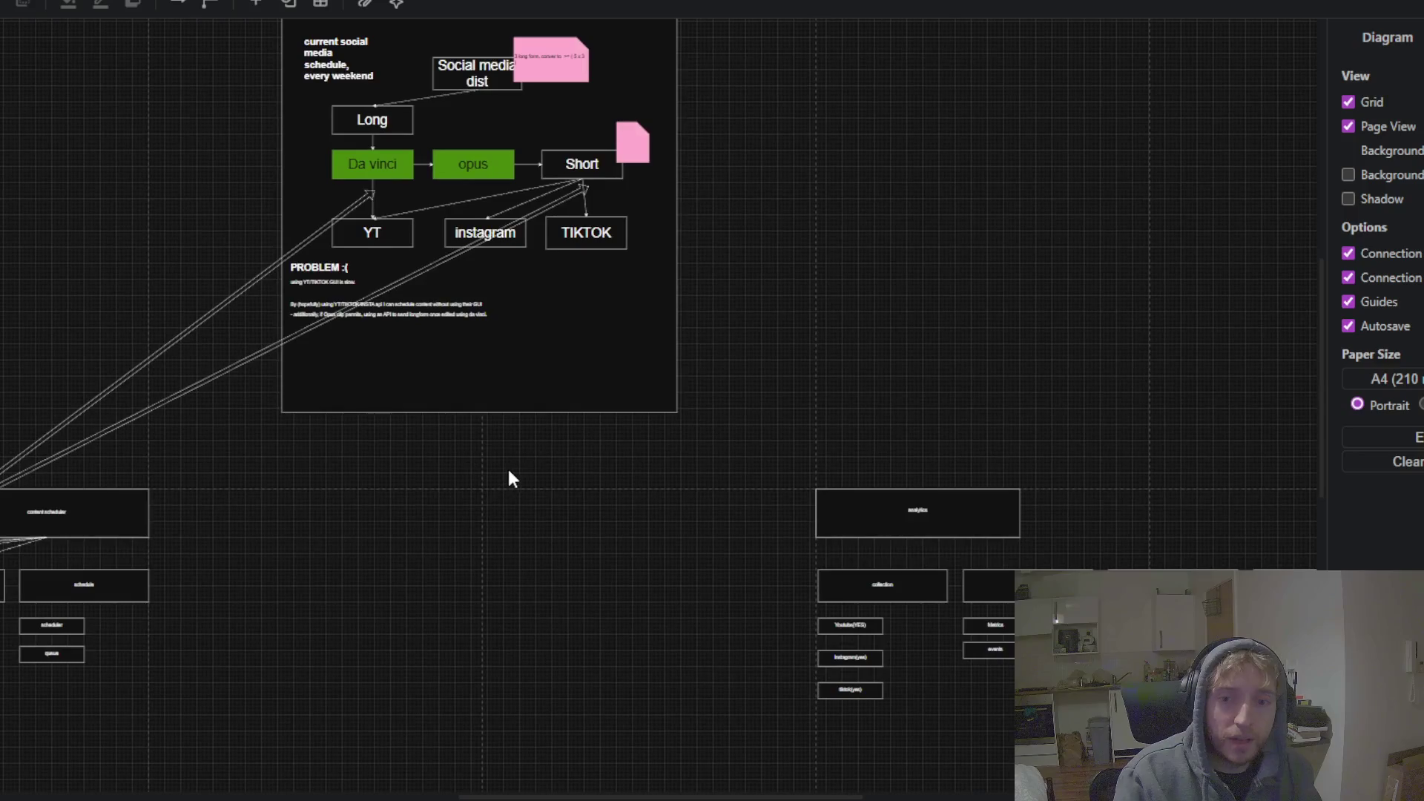
scroll(515, 472, down, 1)
scroll(515, 472, down, 1)
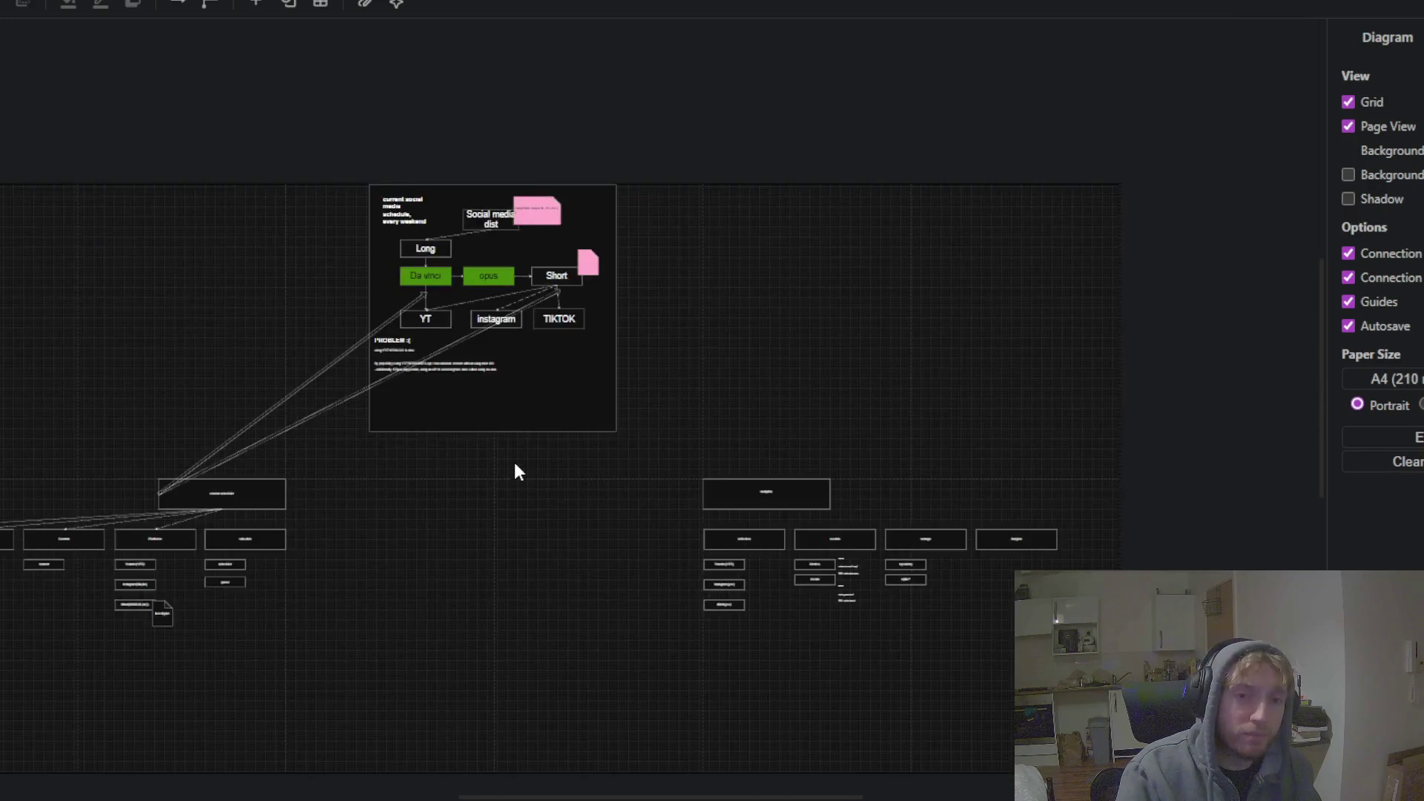
scroll(514, 472, up, 2)
mouse_move(505, 479)
mouse_down()
mouse_move(584, 426)
mouse_move(557, 538)
mouse_up()
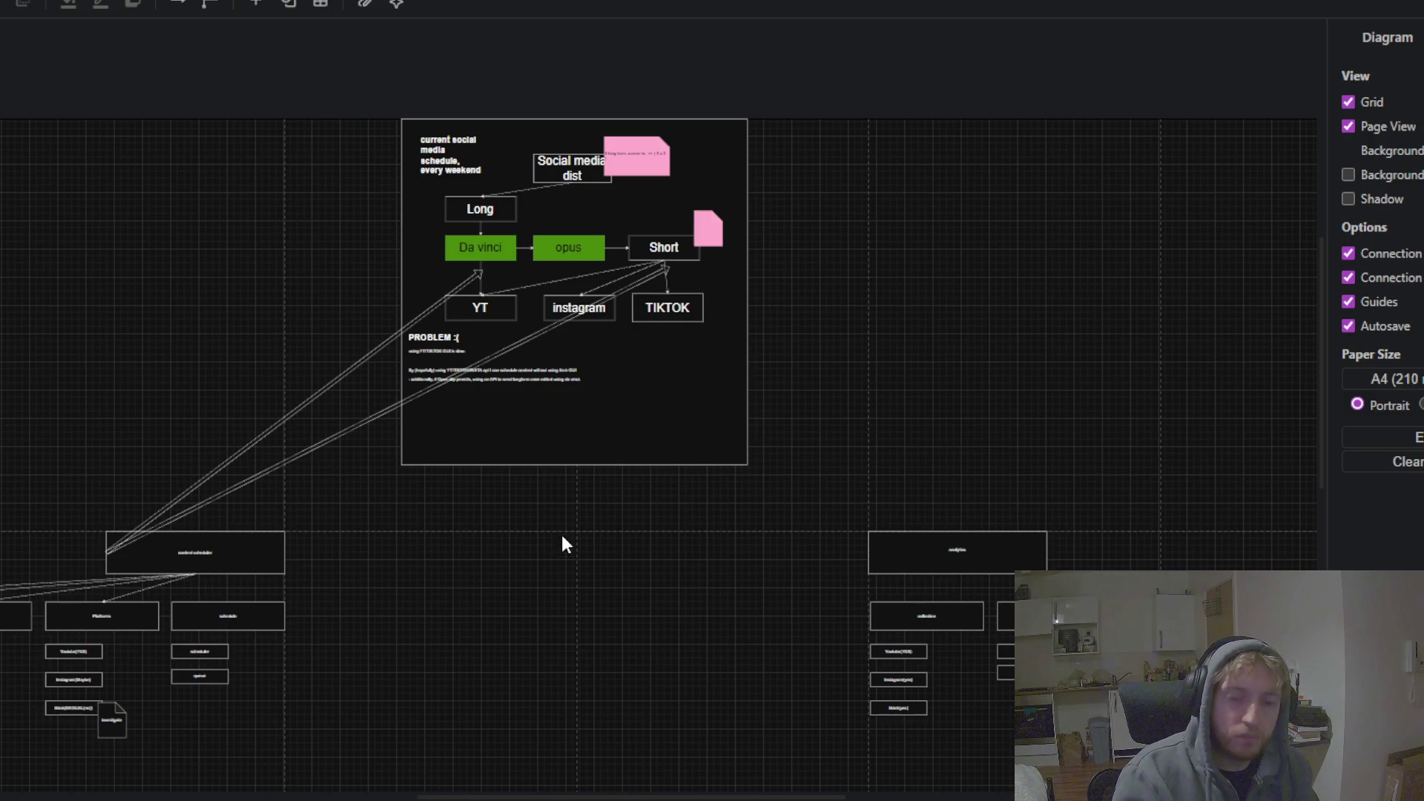
drag(562, 536, 541, 473)
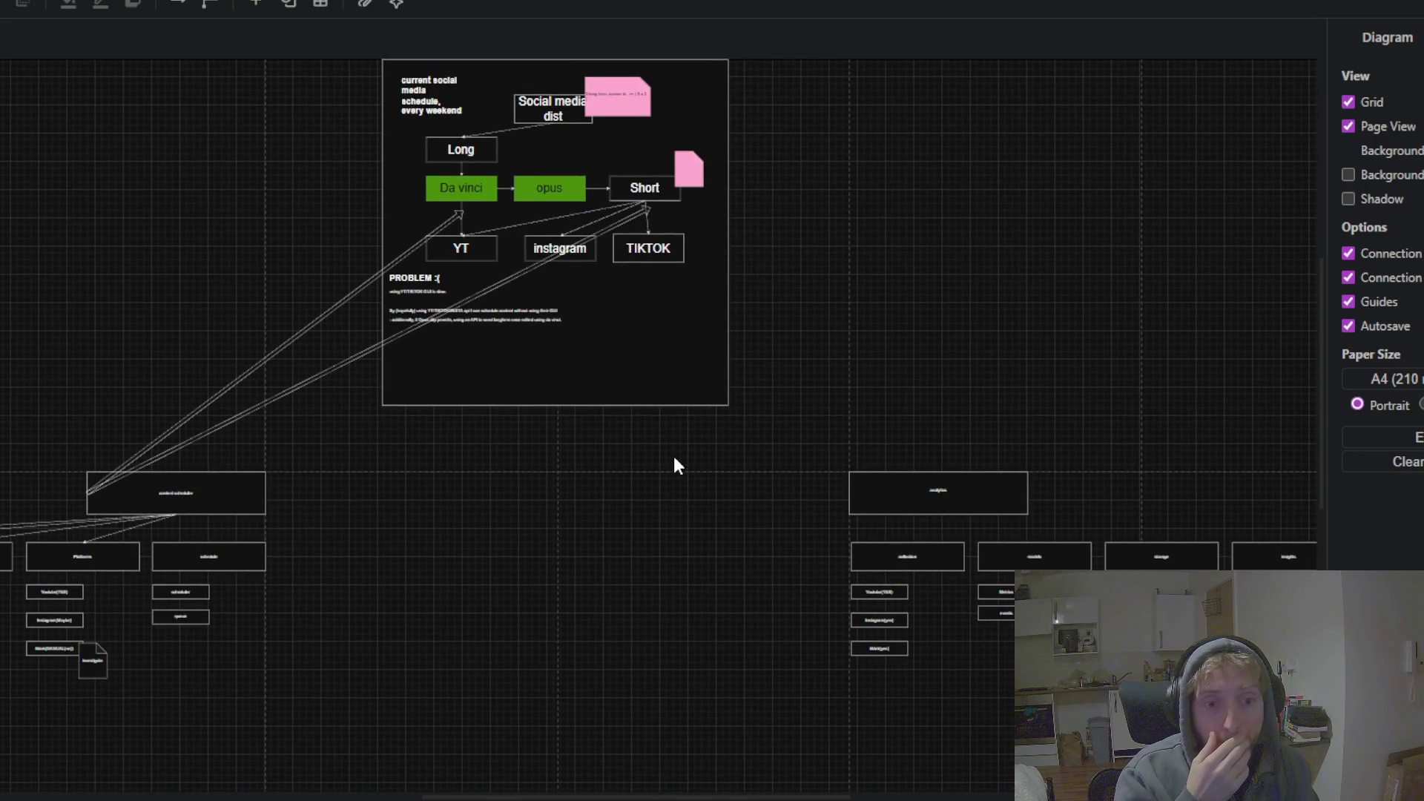
drag(809, 462, 471, 334)
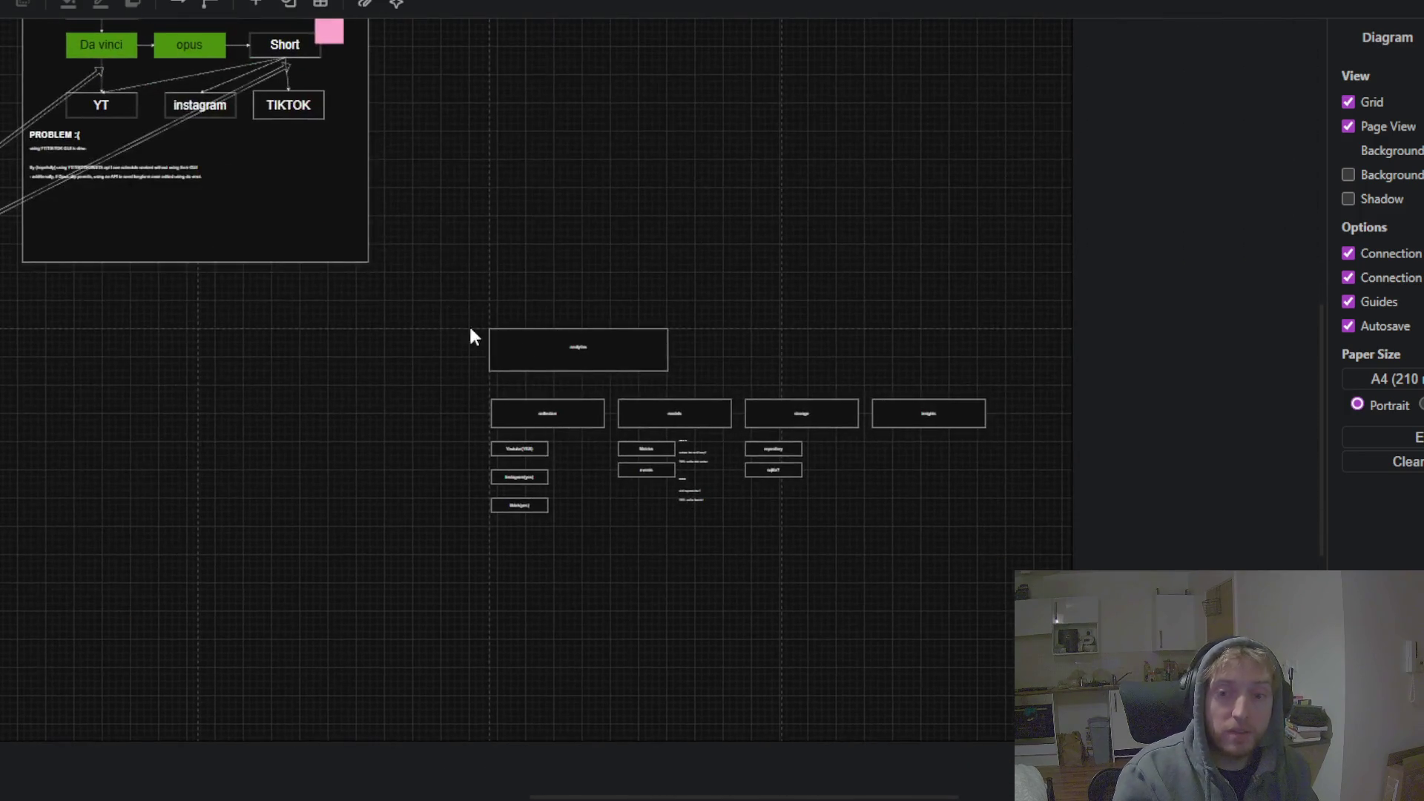
ctrl+scroll(736, 356, up, 5)
mouse_move(738, 365)
mouse_down()
mouse_move(757, 280)
mouse_move(837, 145)
mouse_up()
scroll(756, 279, down, 2)
ctrl+scroll(734, 301, up, 3)
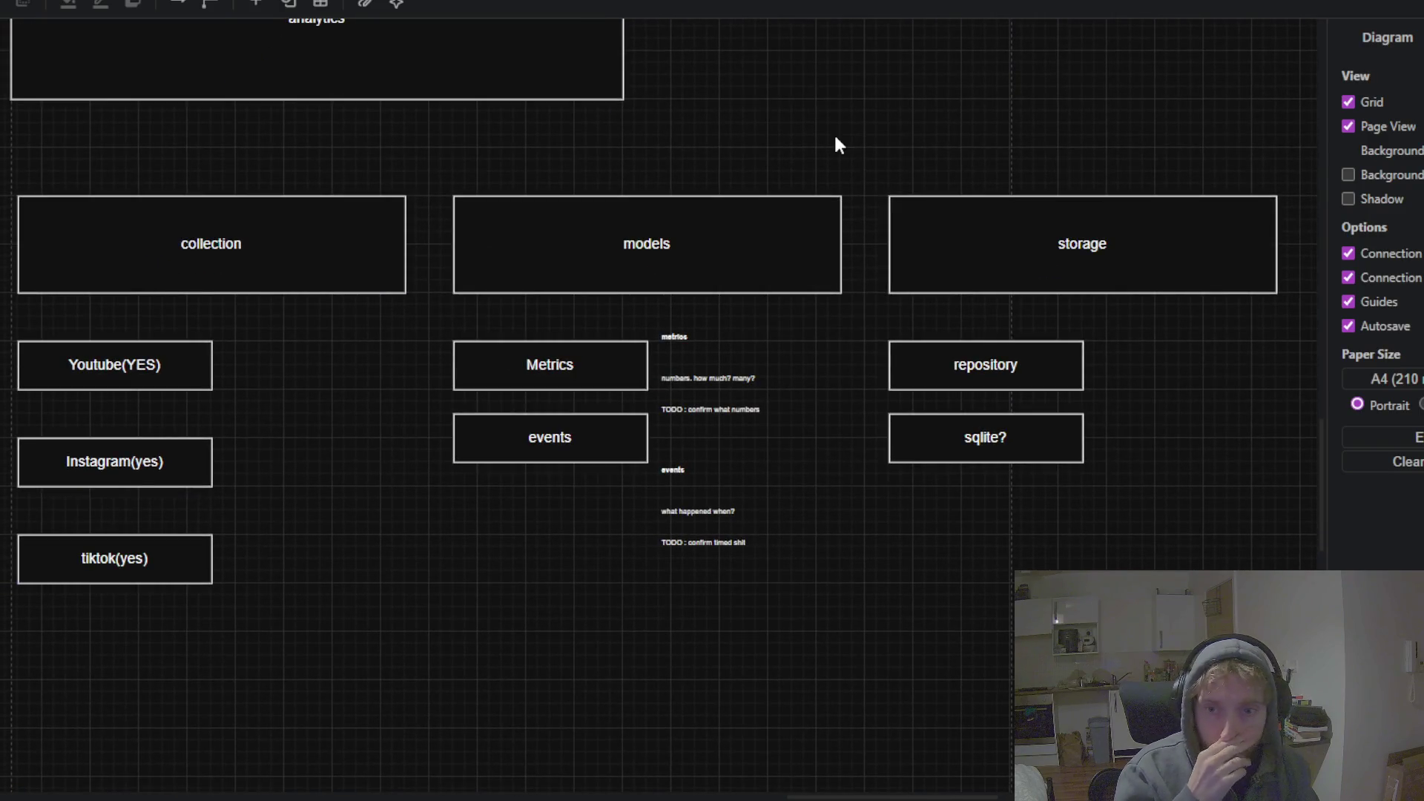
ctrl+scroll(838, 145, down, 5)
Pan from the content scheduler boxes over to the current social media schedule overview
drag(207, 207, 769, 626)
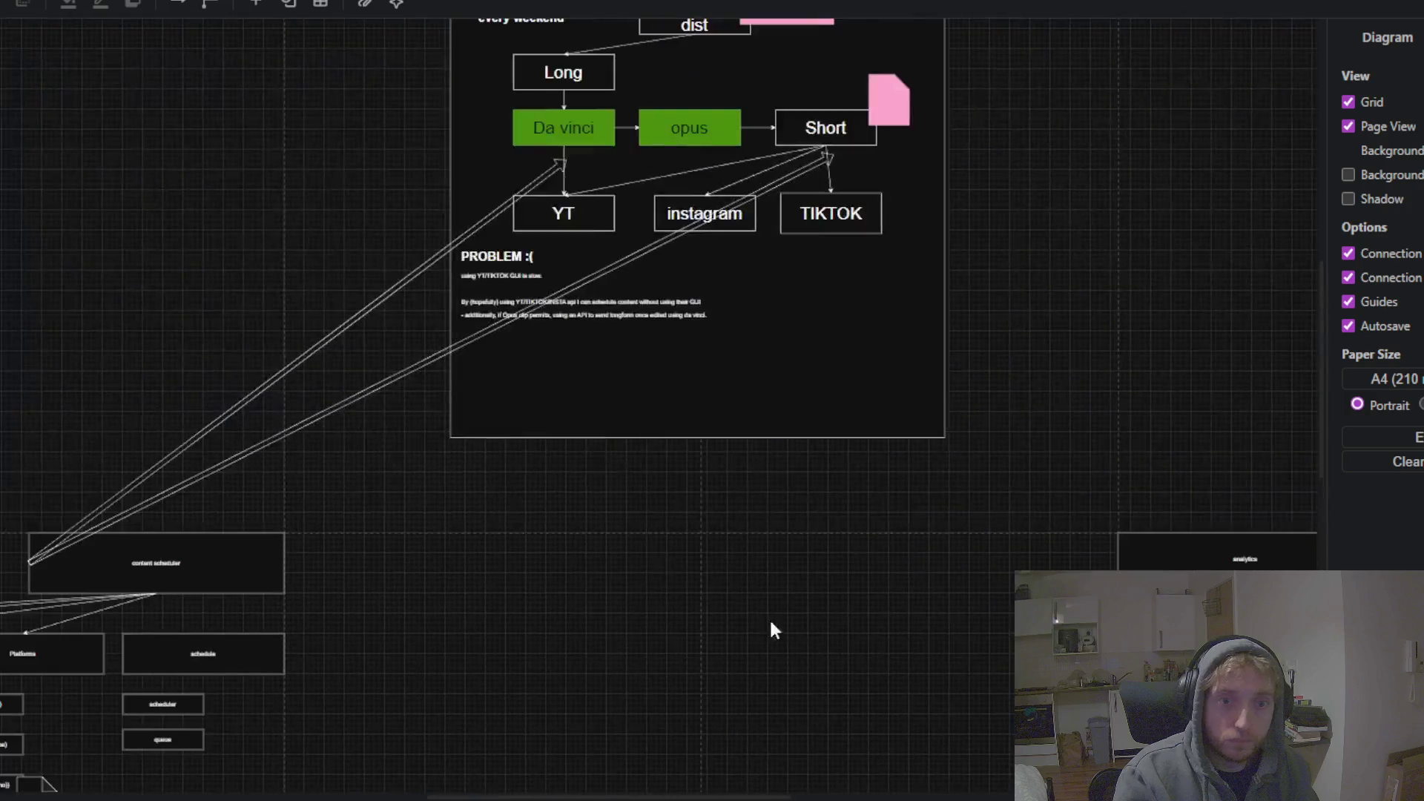
drag(135, 296, 209, 236)
scroll(391, 292, down, 2)
ctrl+scroll(271, 280, up, 3)
drag(271, 279, 468, 41)
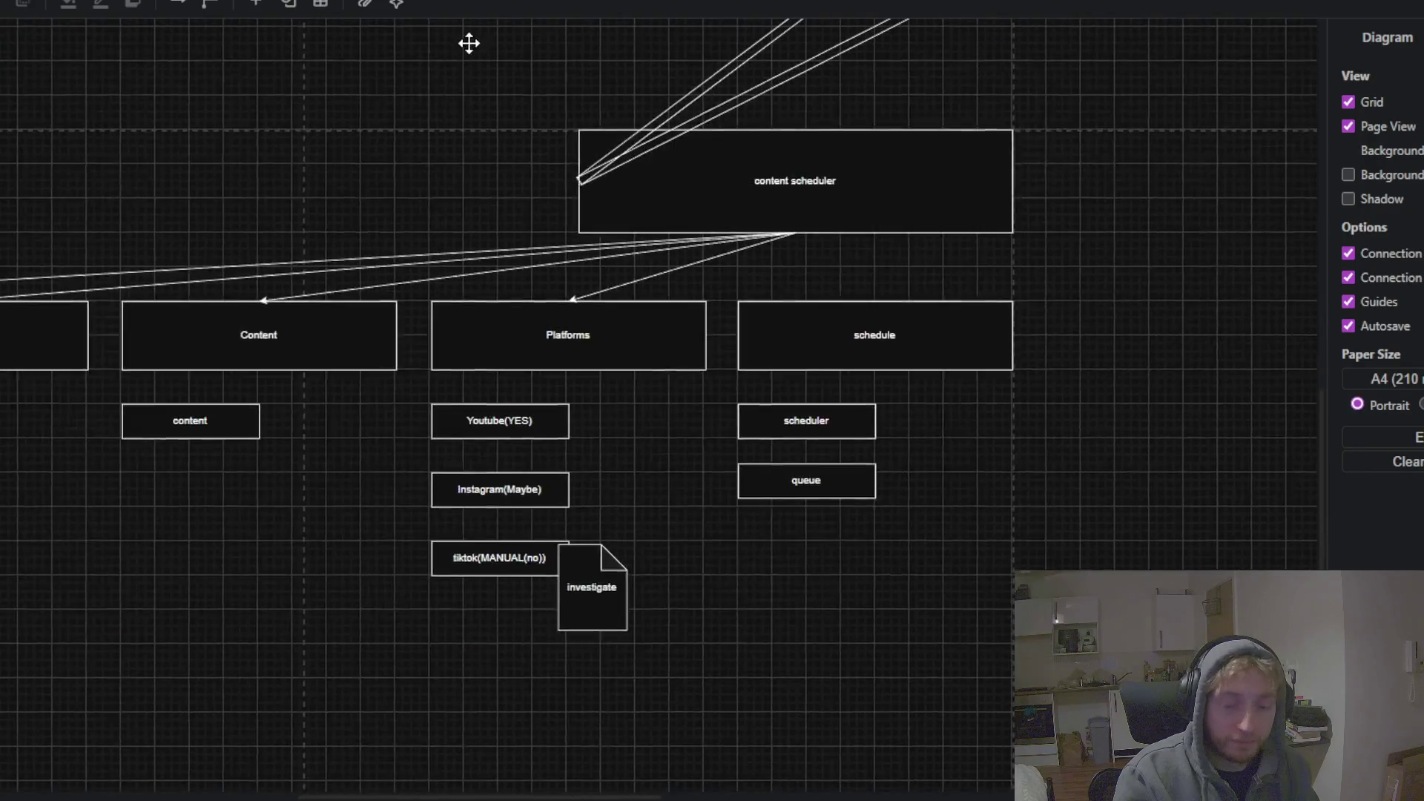
scroll(471, 257, down, 1)
scroll(923, 430, right, 2)
scroll(831, 426, right, 5)
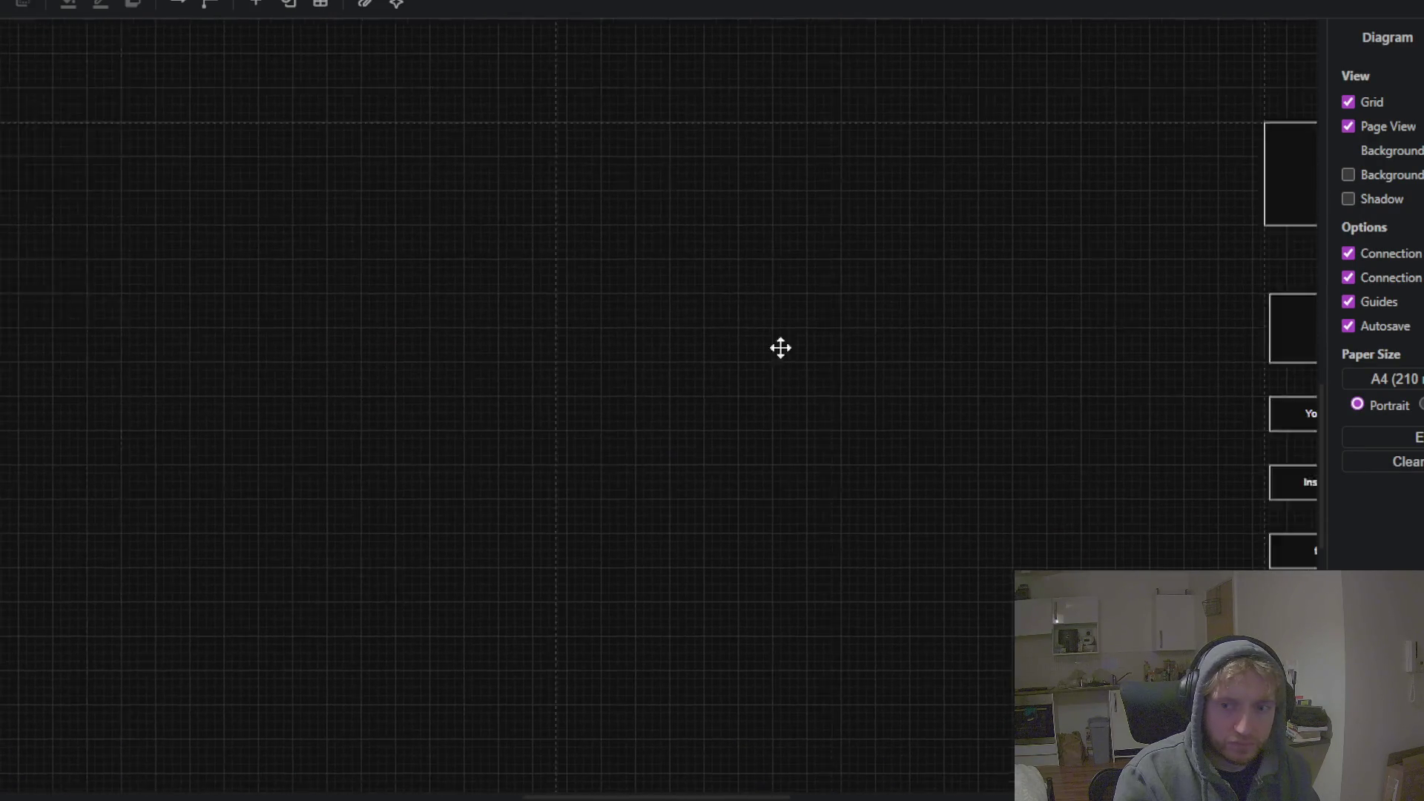
scroll(779, 345, right, 5)
scroll(802, 284, right, 3)
scroll(779, 284, up, 1)
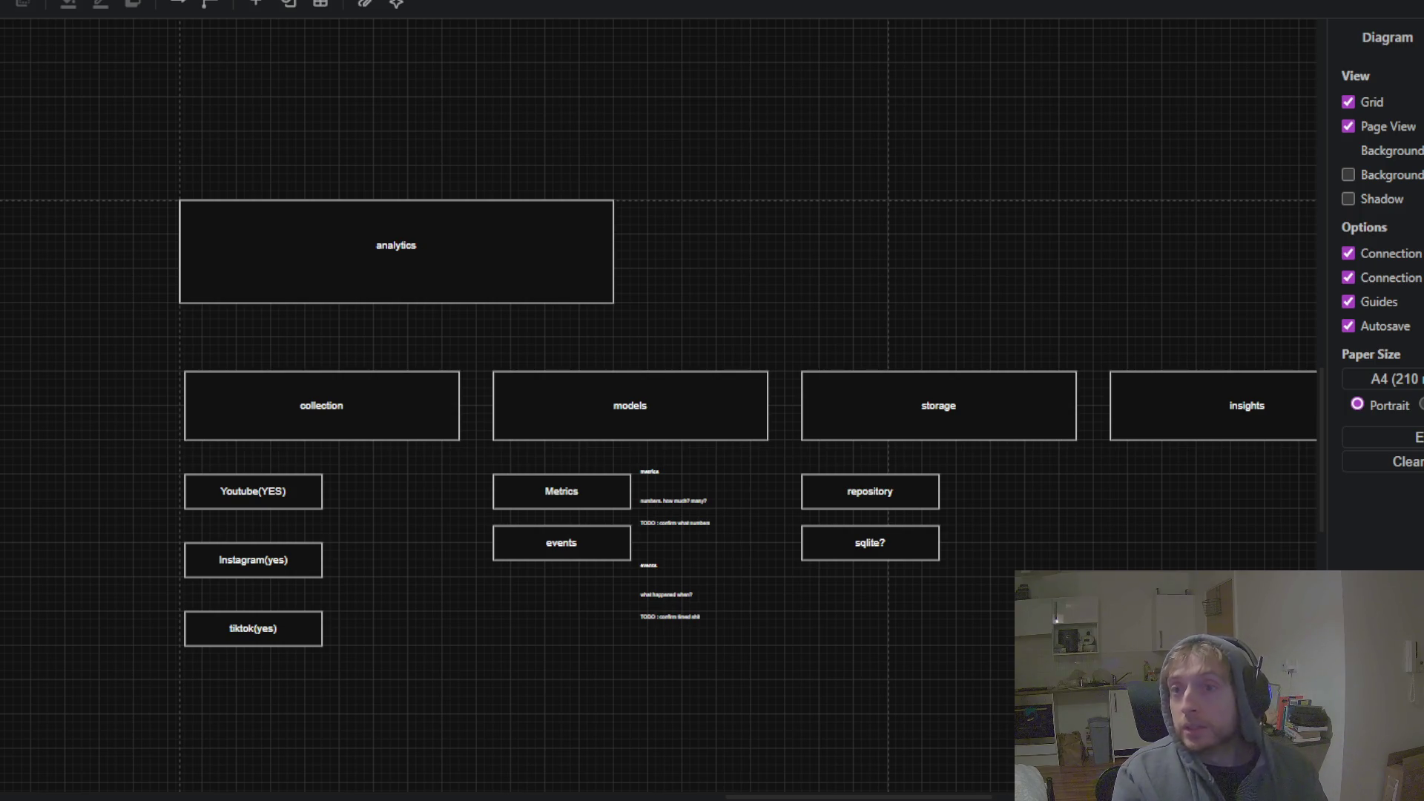
mouse_move(293, 217)
mouse_down()
mouse_move(1112, 567)
mouse_move(883, 635)
mouse_move(836, 681)
mouse_up()
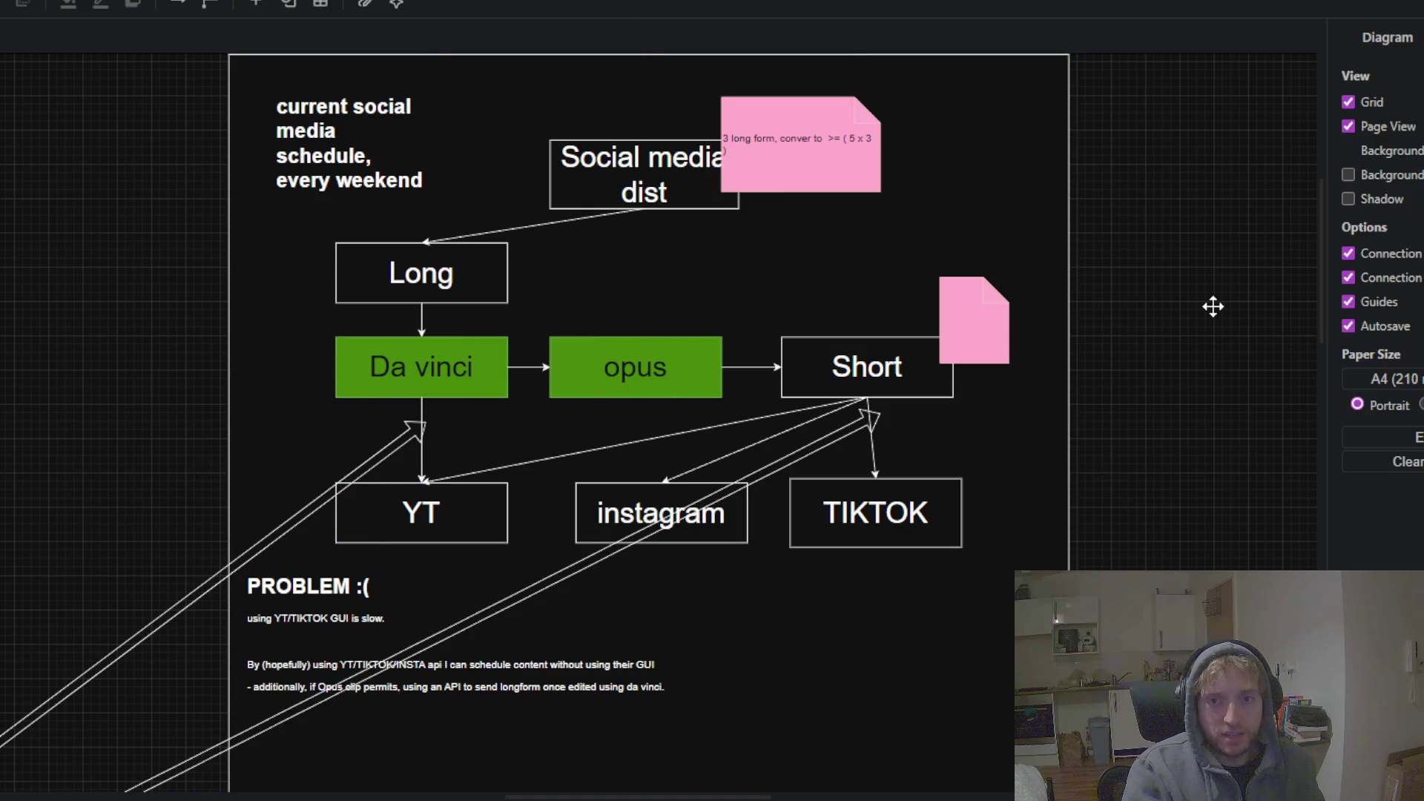
Zoom out to show the schedule diagram together with the content scheduler section
drag(1208, 305, 1205, 274)
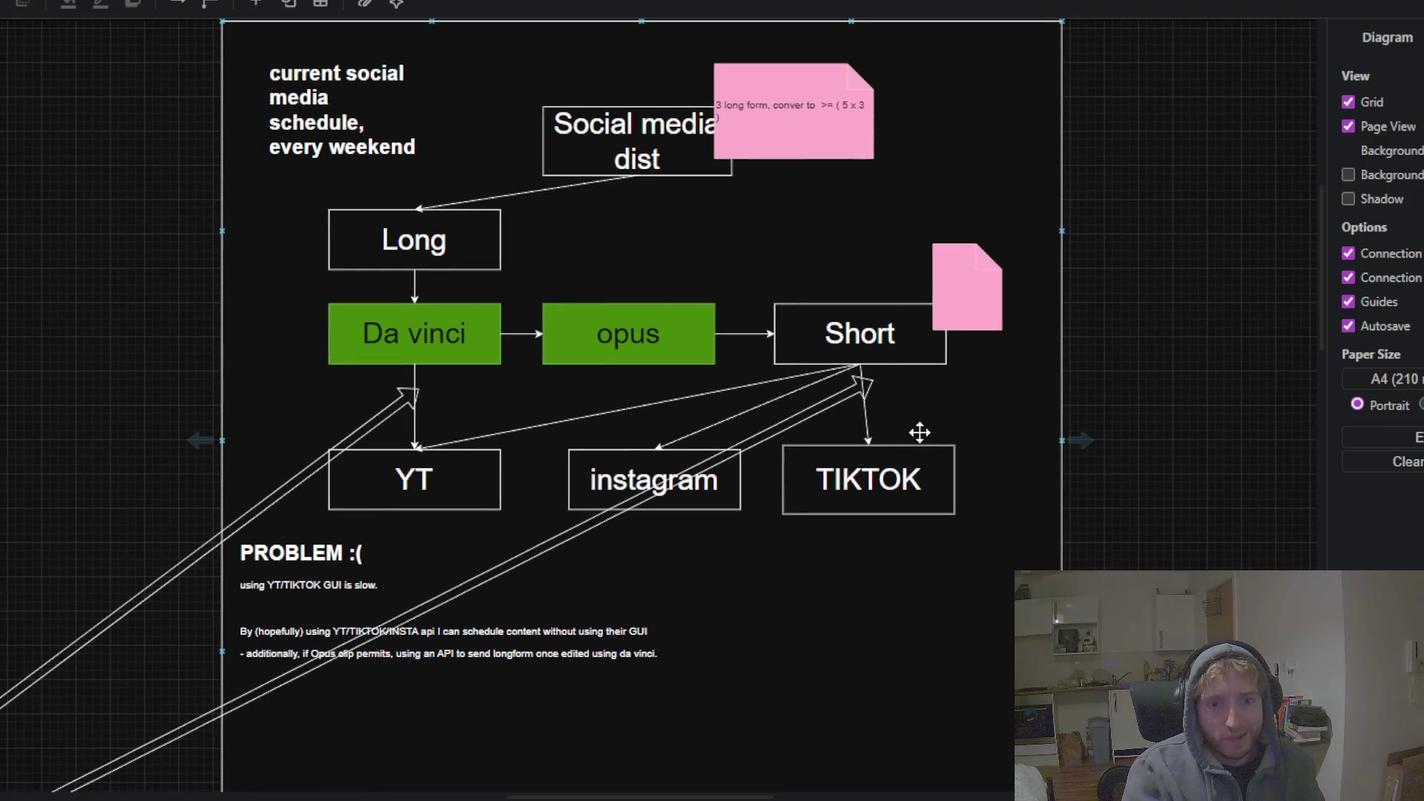
scroll(919, 432, down, 1)
scroll(919, 430, down, 3)
drag(821, 706, 664, 582)
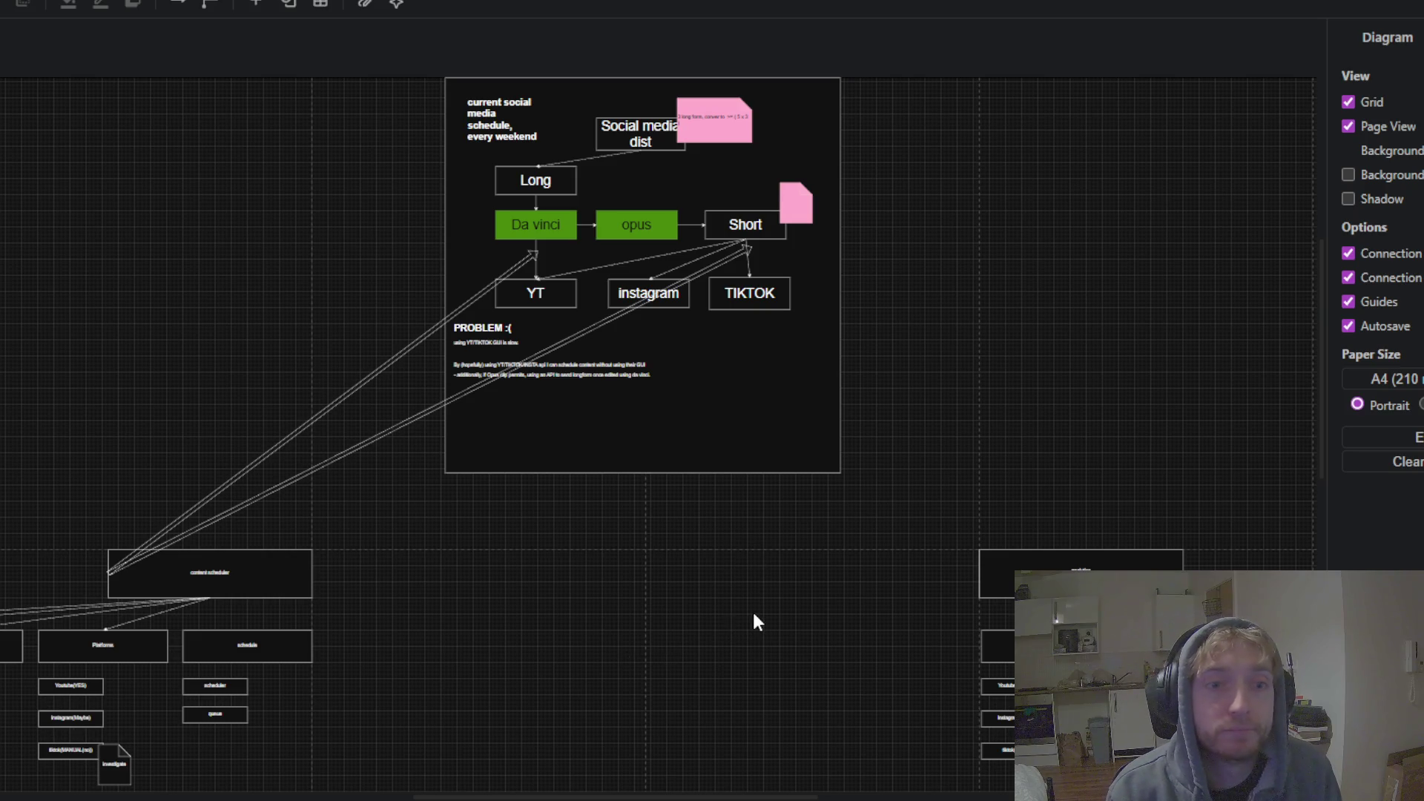
Pan to the analytics section's models, storage and insights boxes
drag(754, 620, 202, 335)
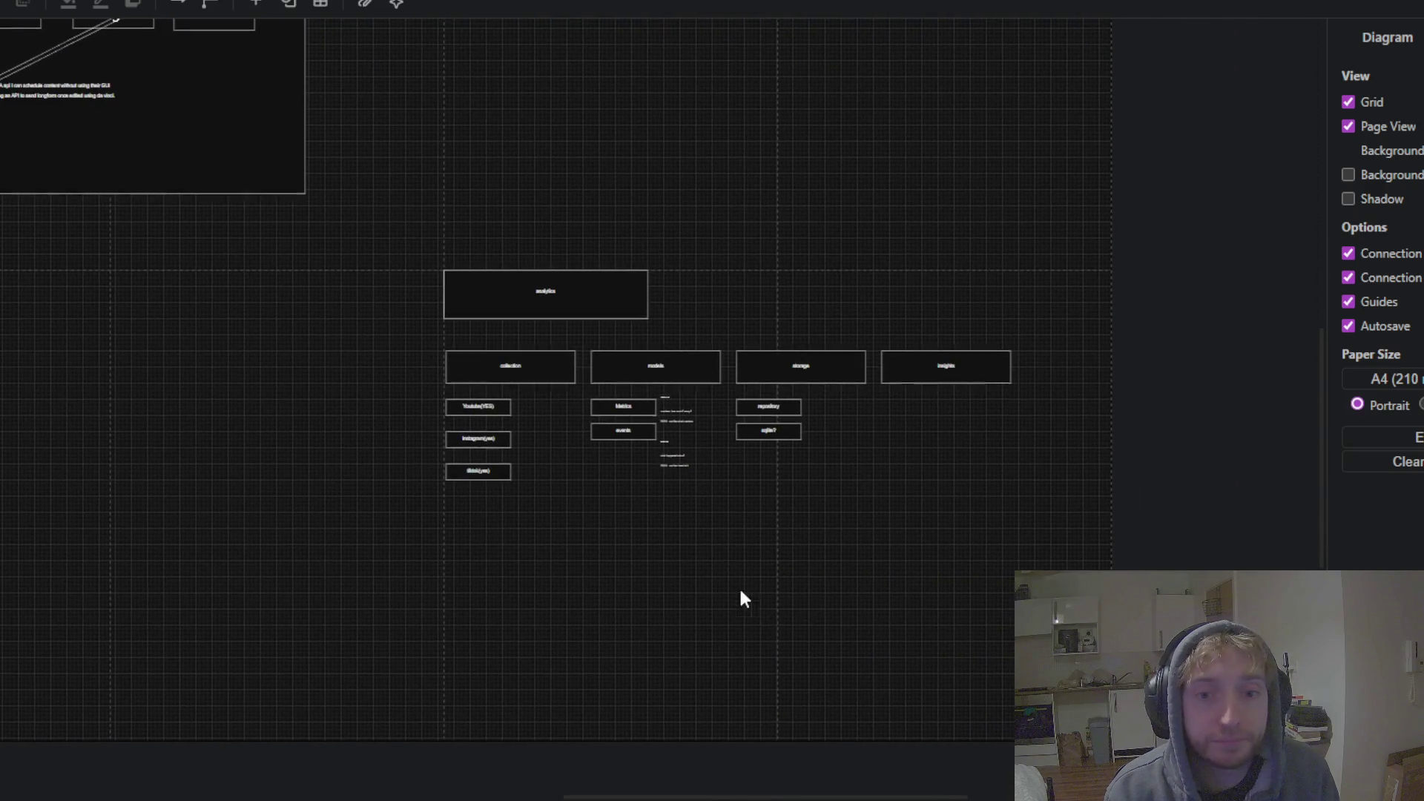
drag(861, 578, 756, 522)
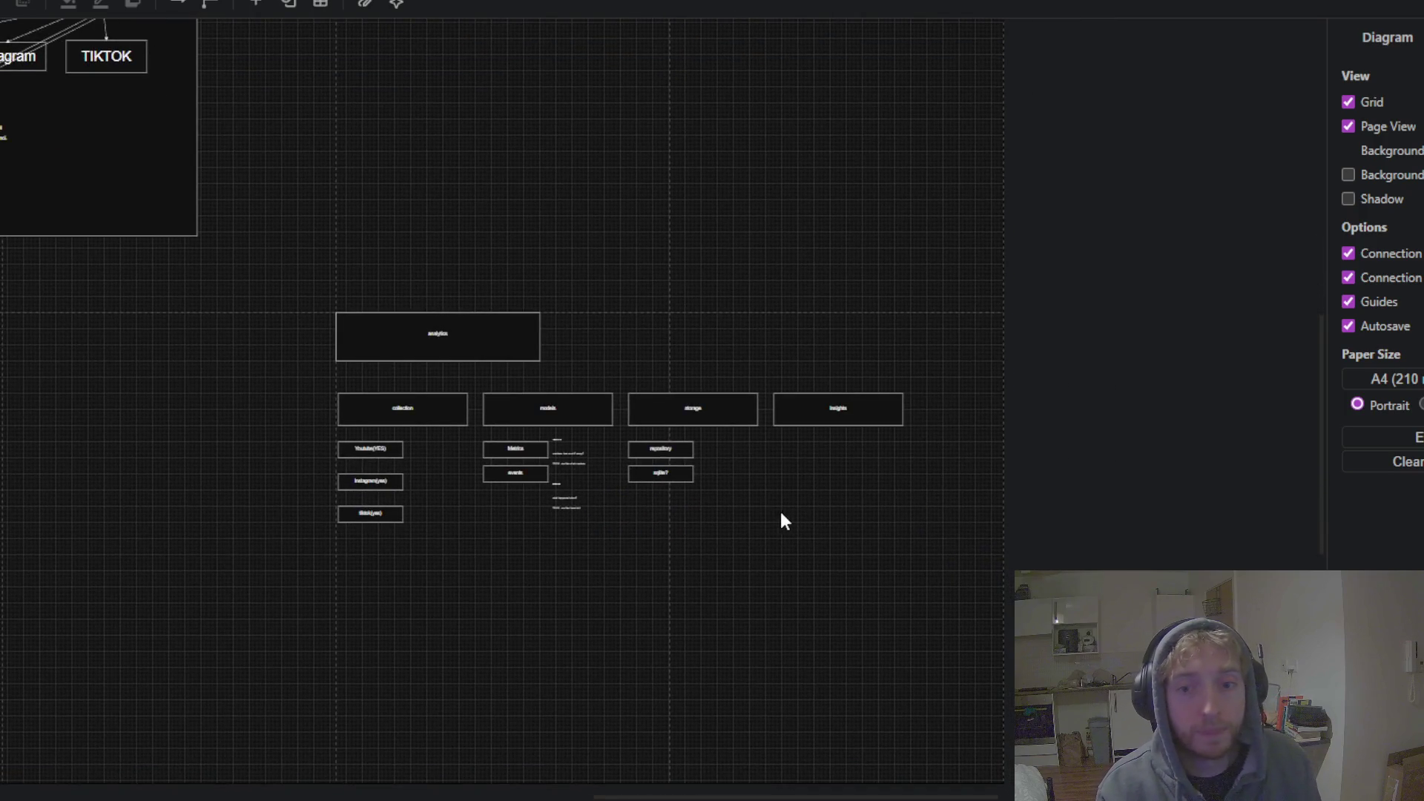
scroll(826, 480, up, 3)
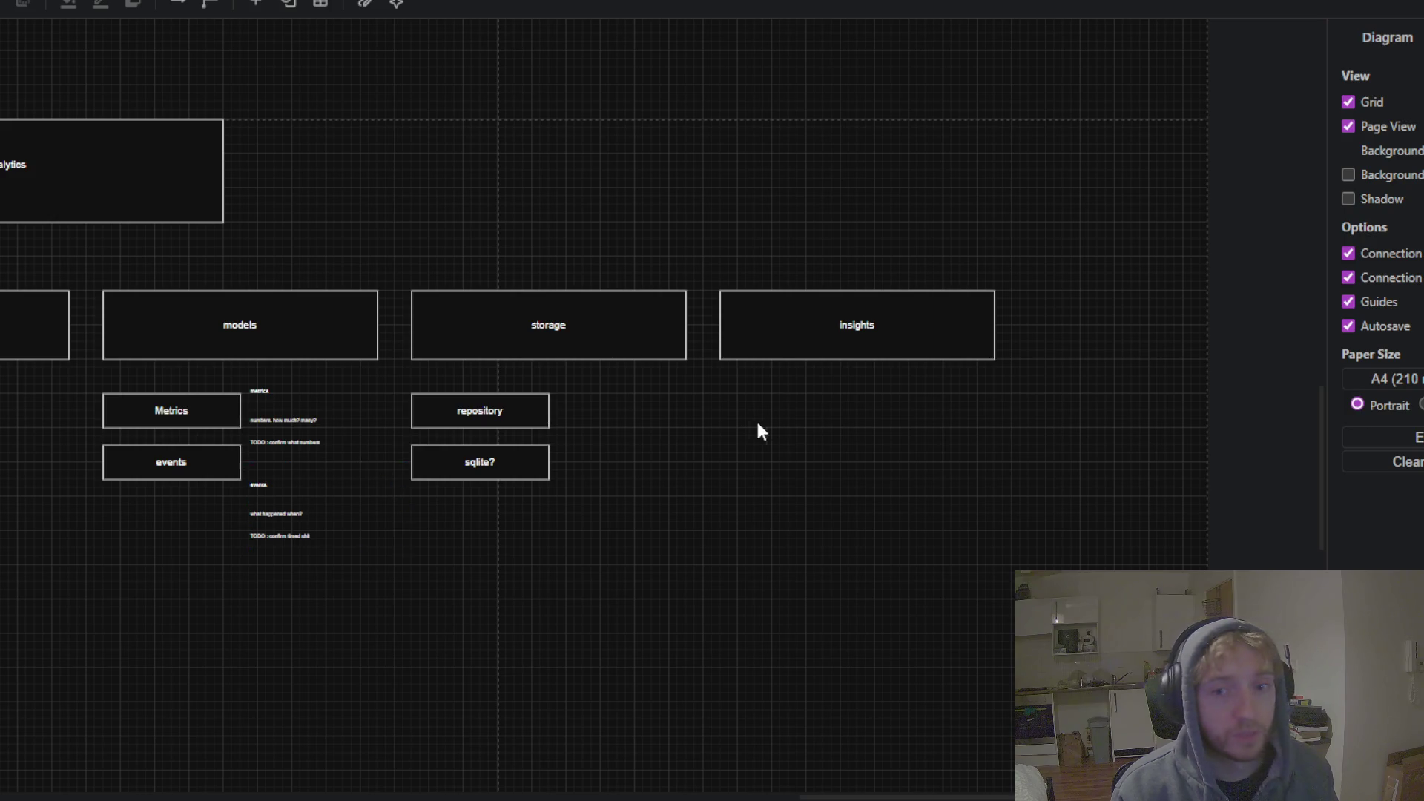
scroll(756, 419, up, 2)
scroll(682, 446, up, 2)
scroll(728, 426, up, 2)
Duplicate the repository box and place the copy directly beneath the insights box
click(83, 463)
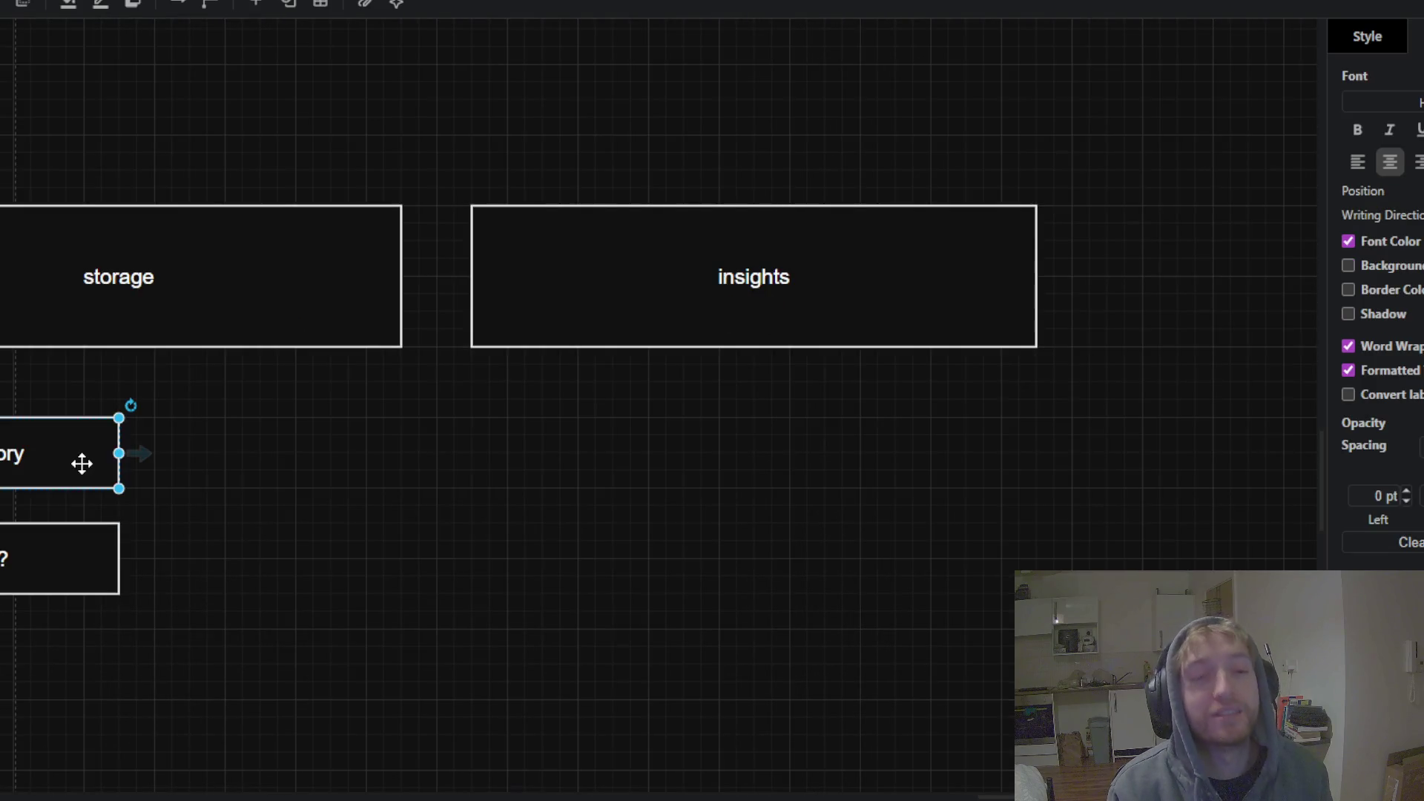
click(676, 449)
key(ctrl+v)
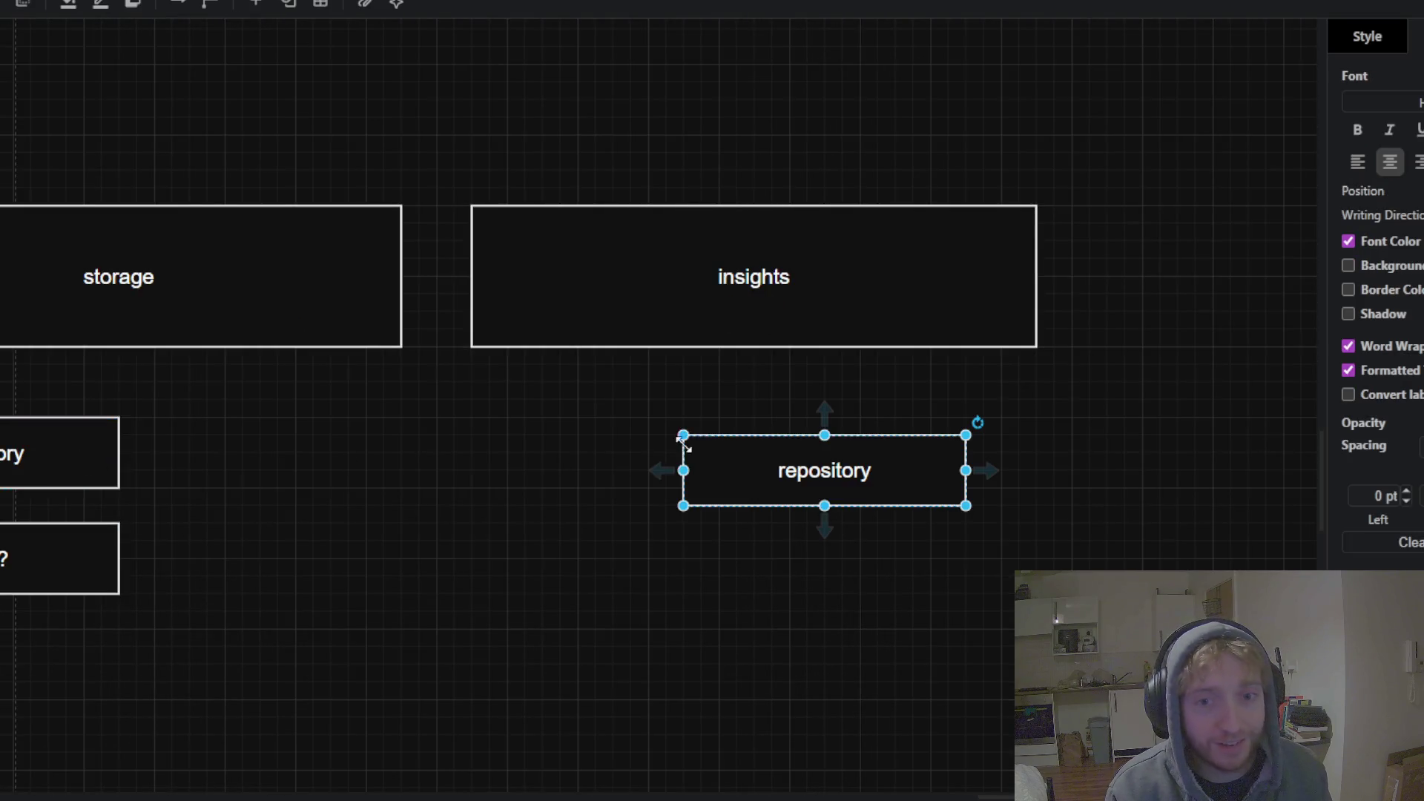
mouse_move(692, 449)
mouse_down()
mouse_move(469, 451)
mouse_move(557, 452)
mouse_up()
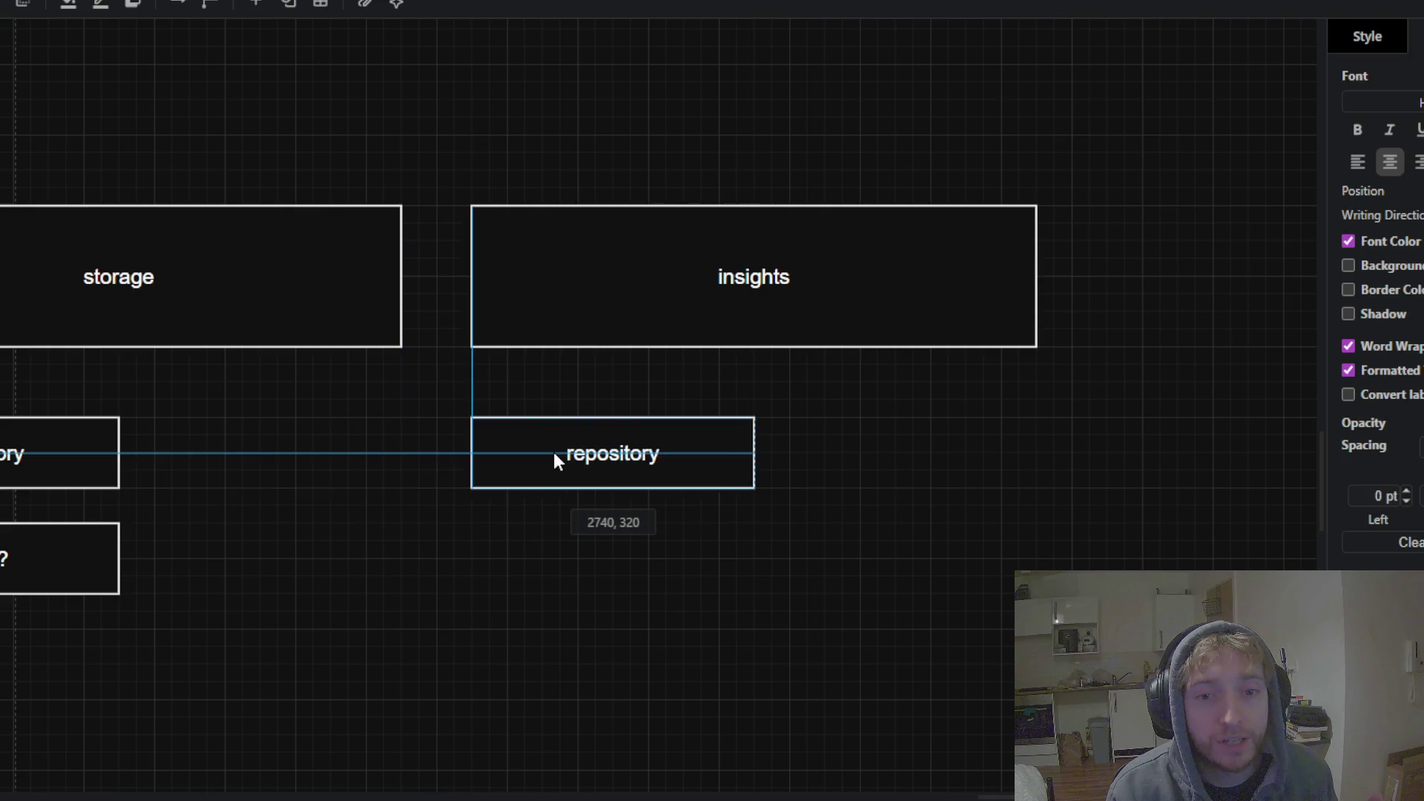
Start relabelling the copied box as 'metric conclusion'
double_click(610, 451)
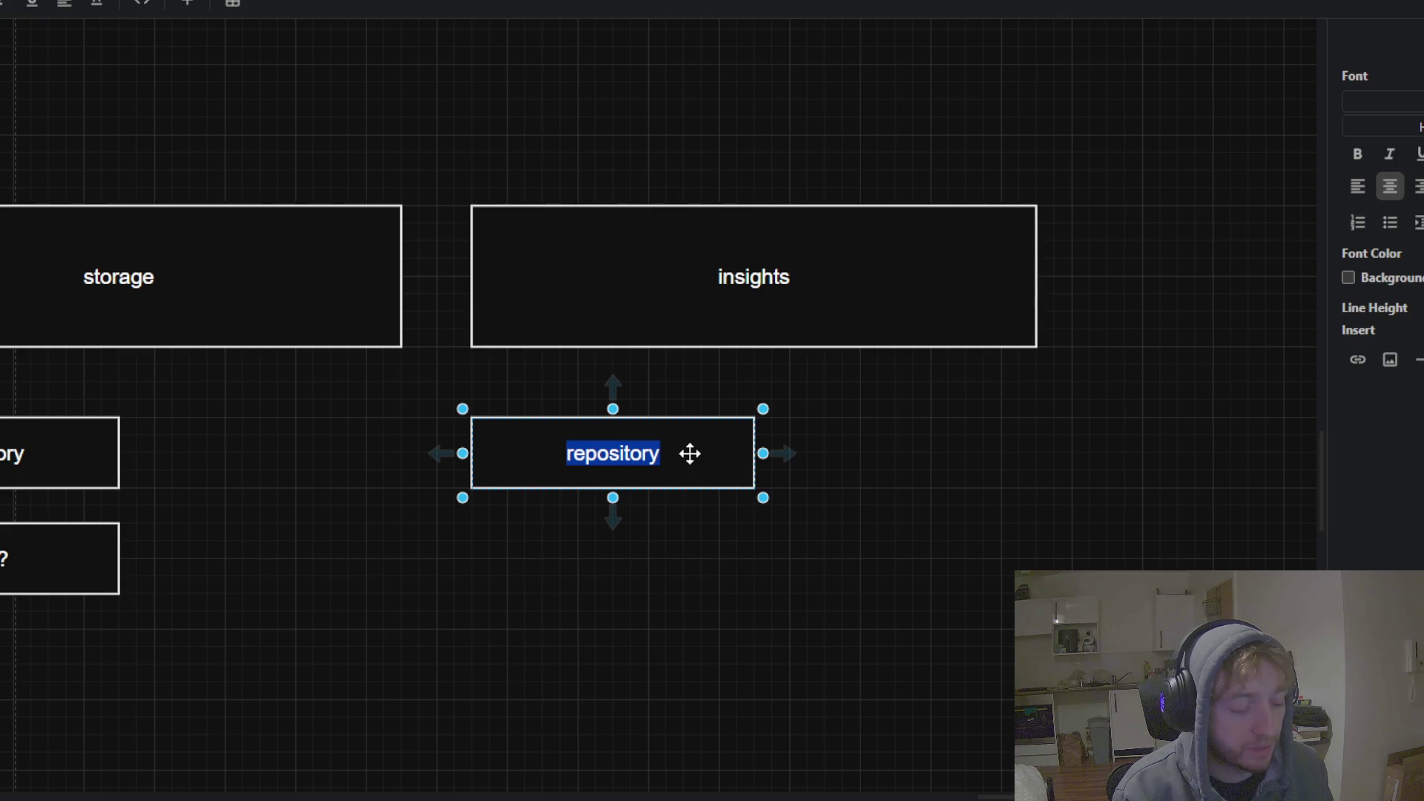
text(con)
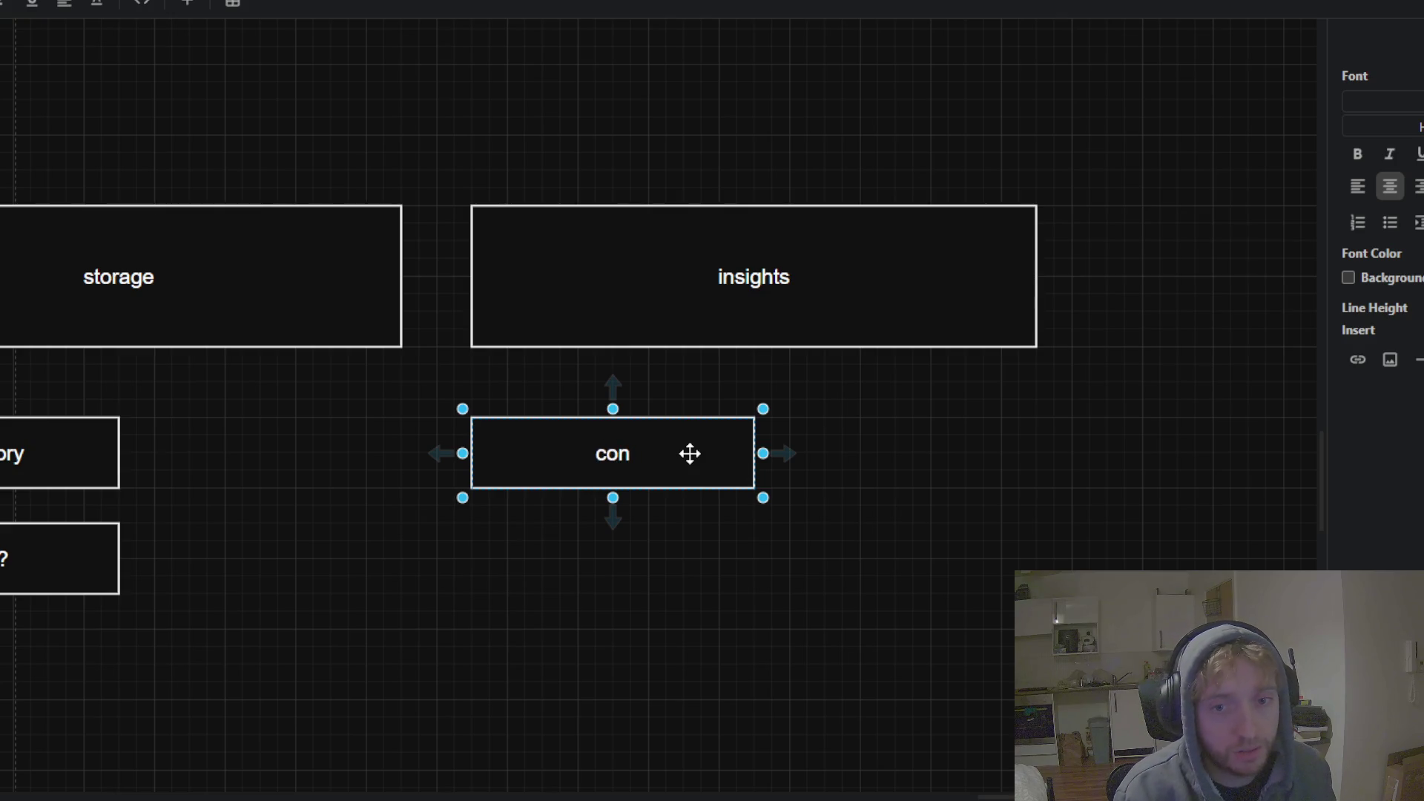
key(BackSpace)
key(BackSpace)
key(BackSpace)
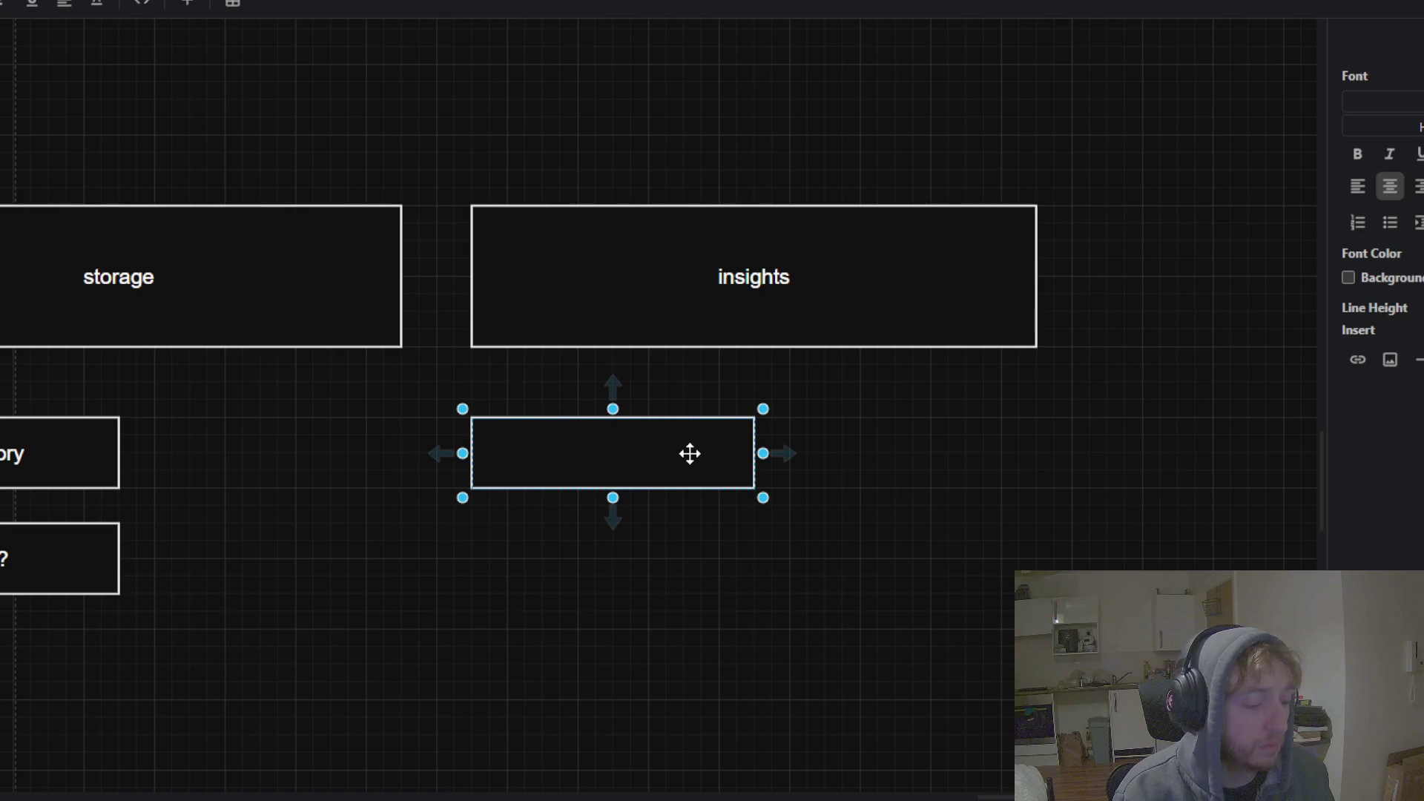
text(metr)
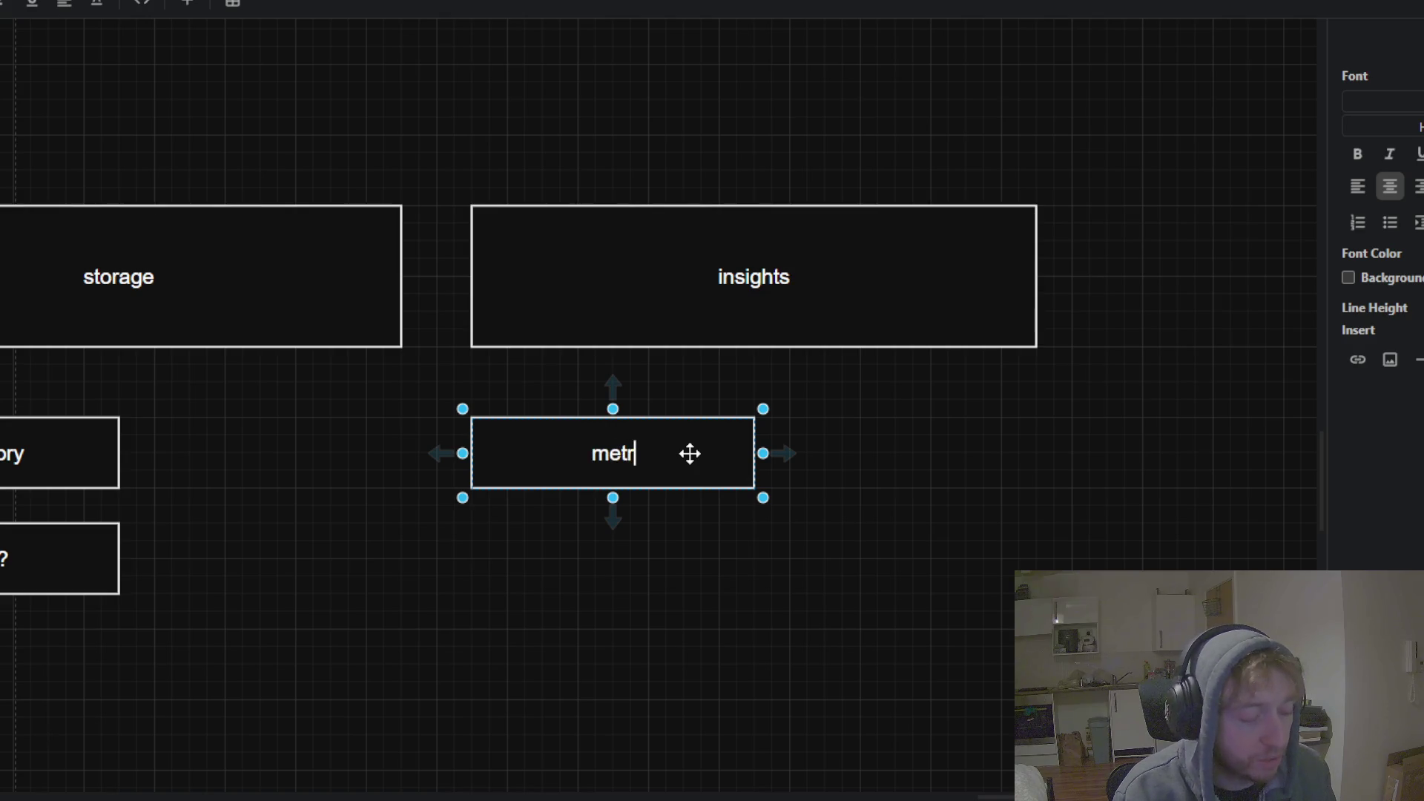
text(ic conclusion)
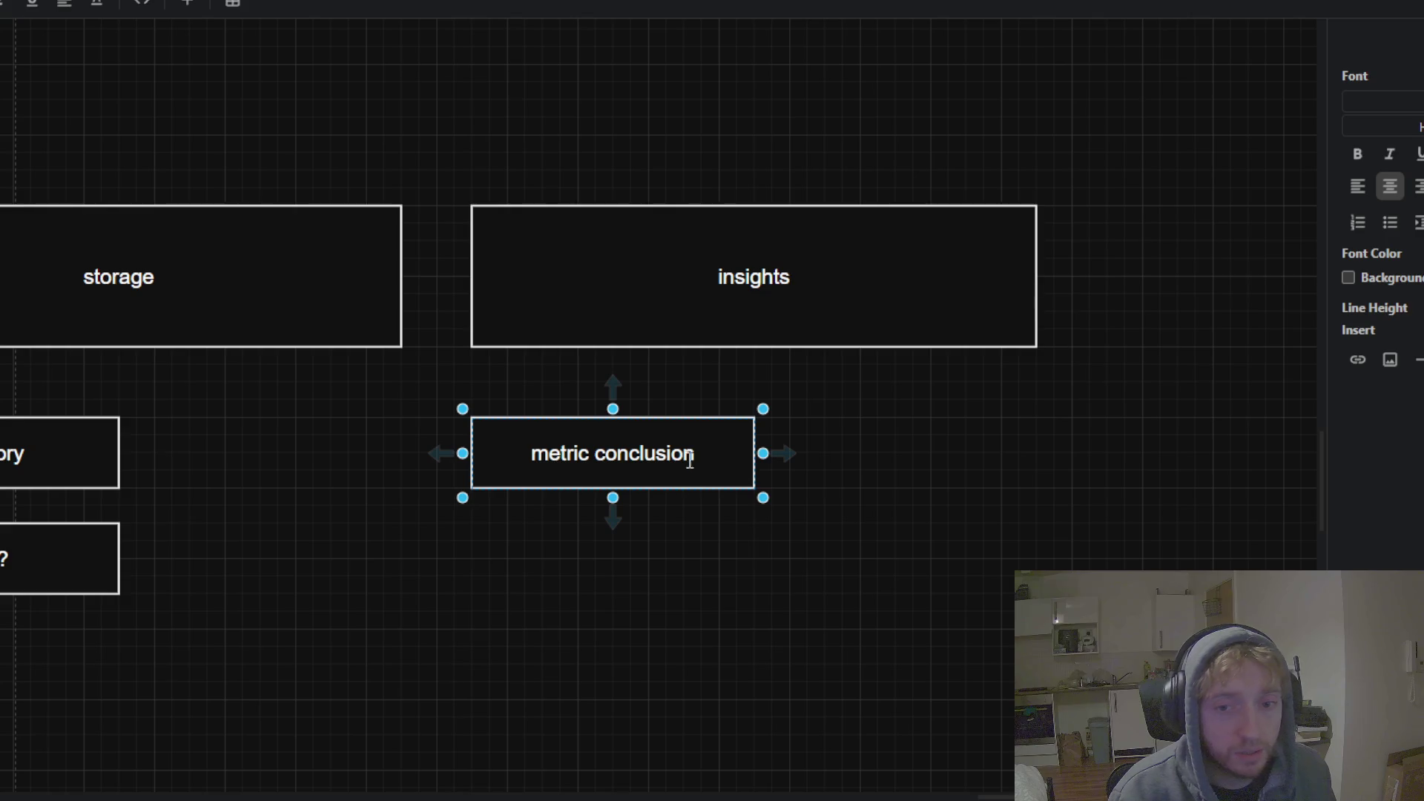
Copy the metric conclusion box below itself and clear the copy's label
click(708, 483)
key(ctrl+c)
key(ctrl+v)
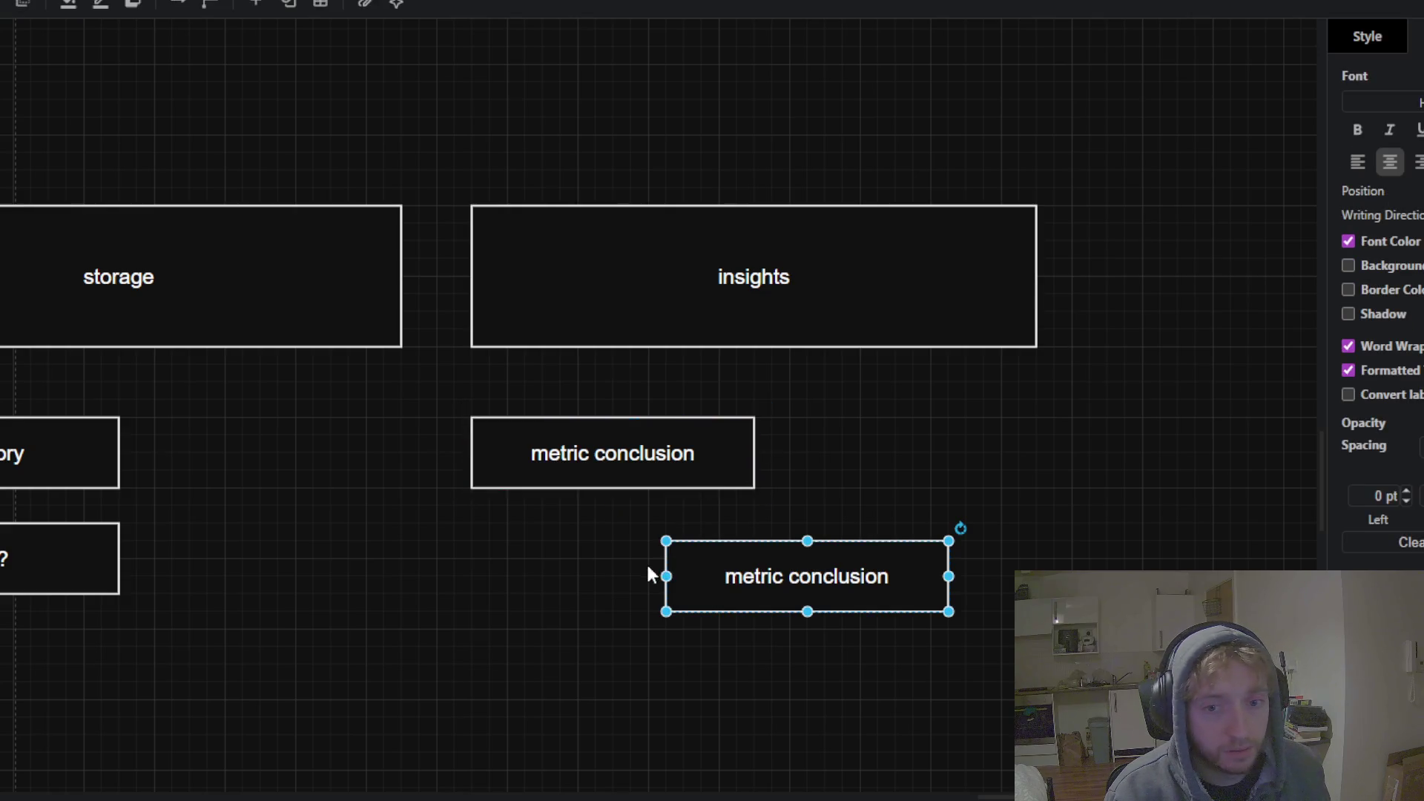
drag(717, 574, 525, 572)
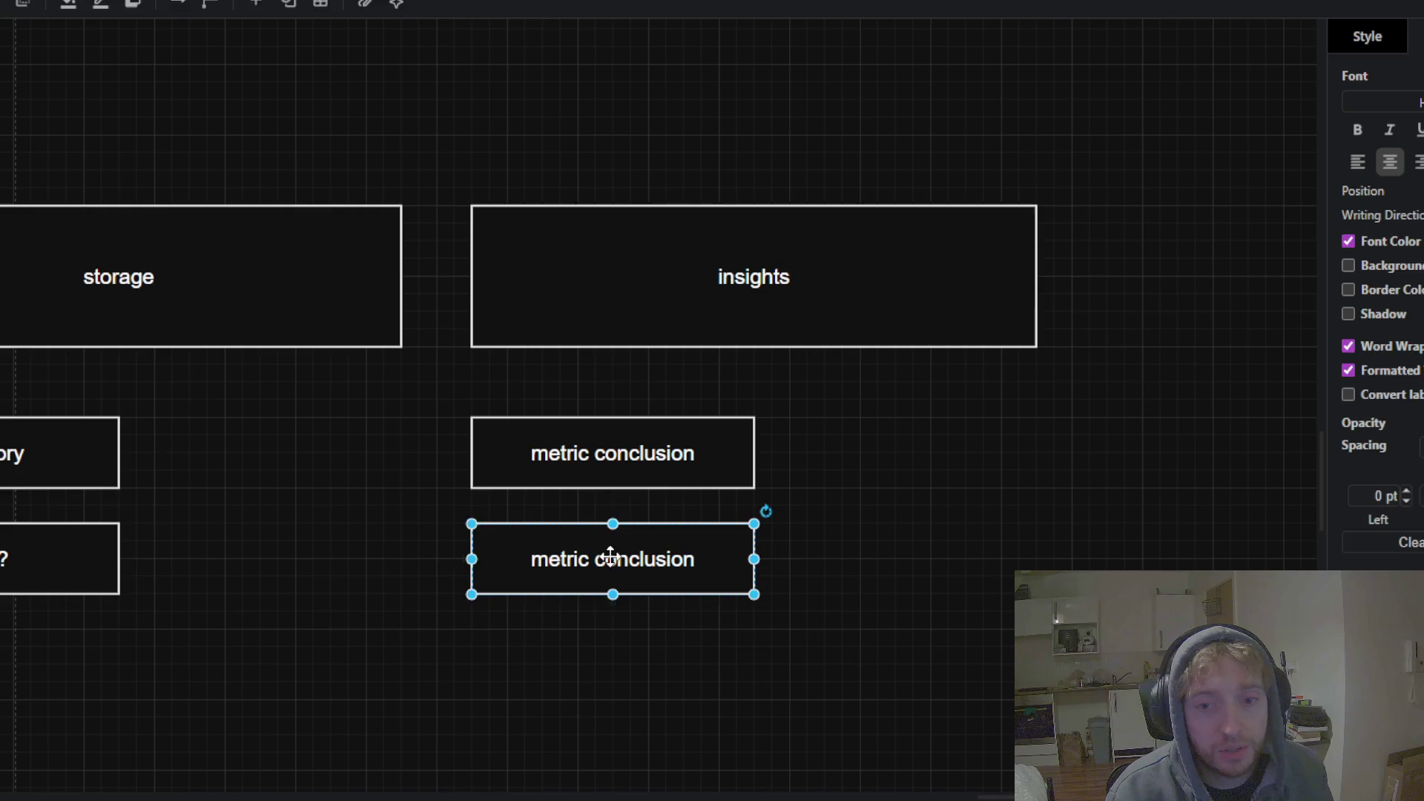
double_click(659, 553)
key(BackSpace)
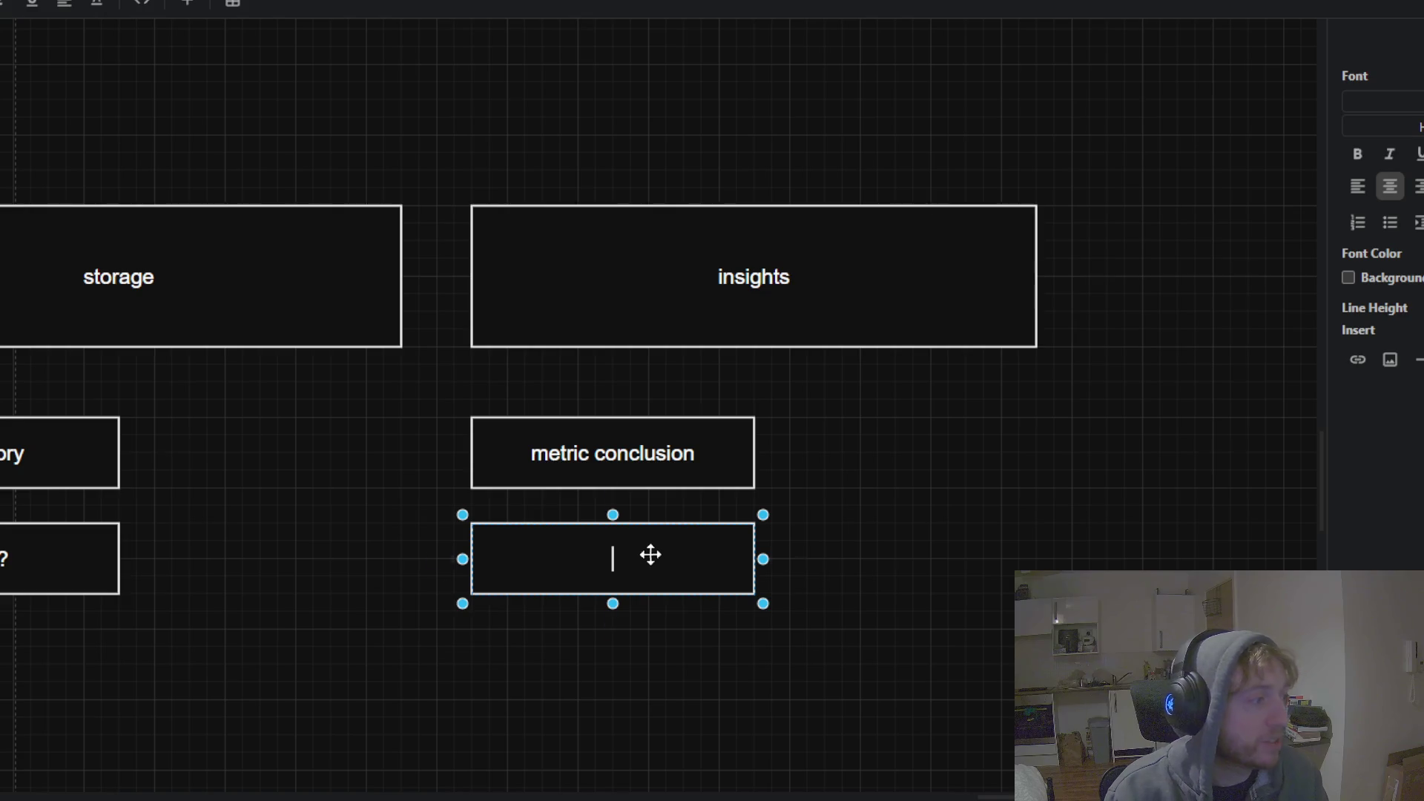
mouse_move(623, 561)
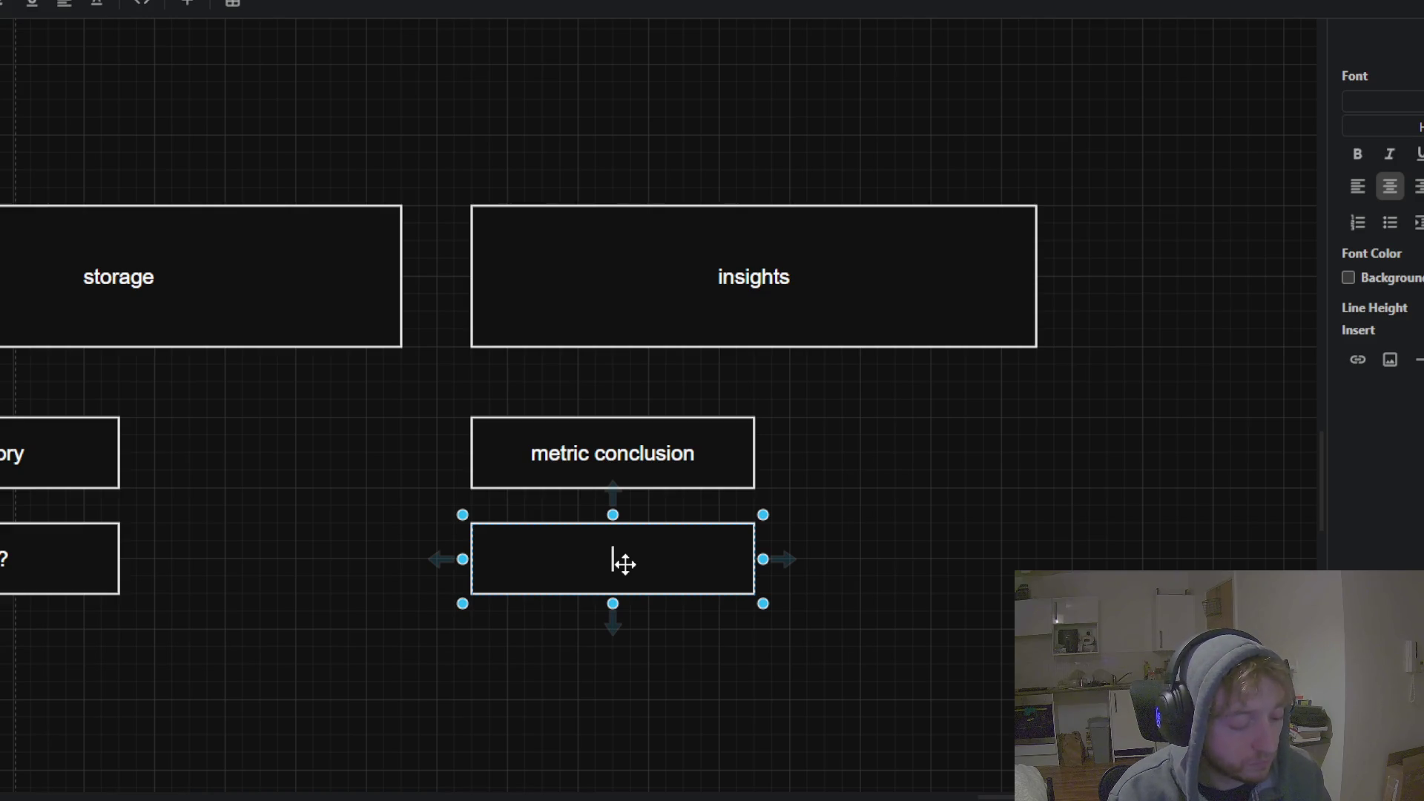
text(content posete)
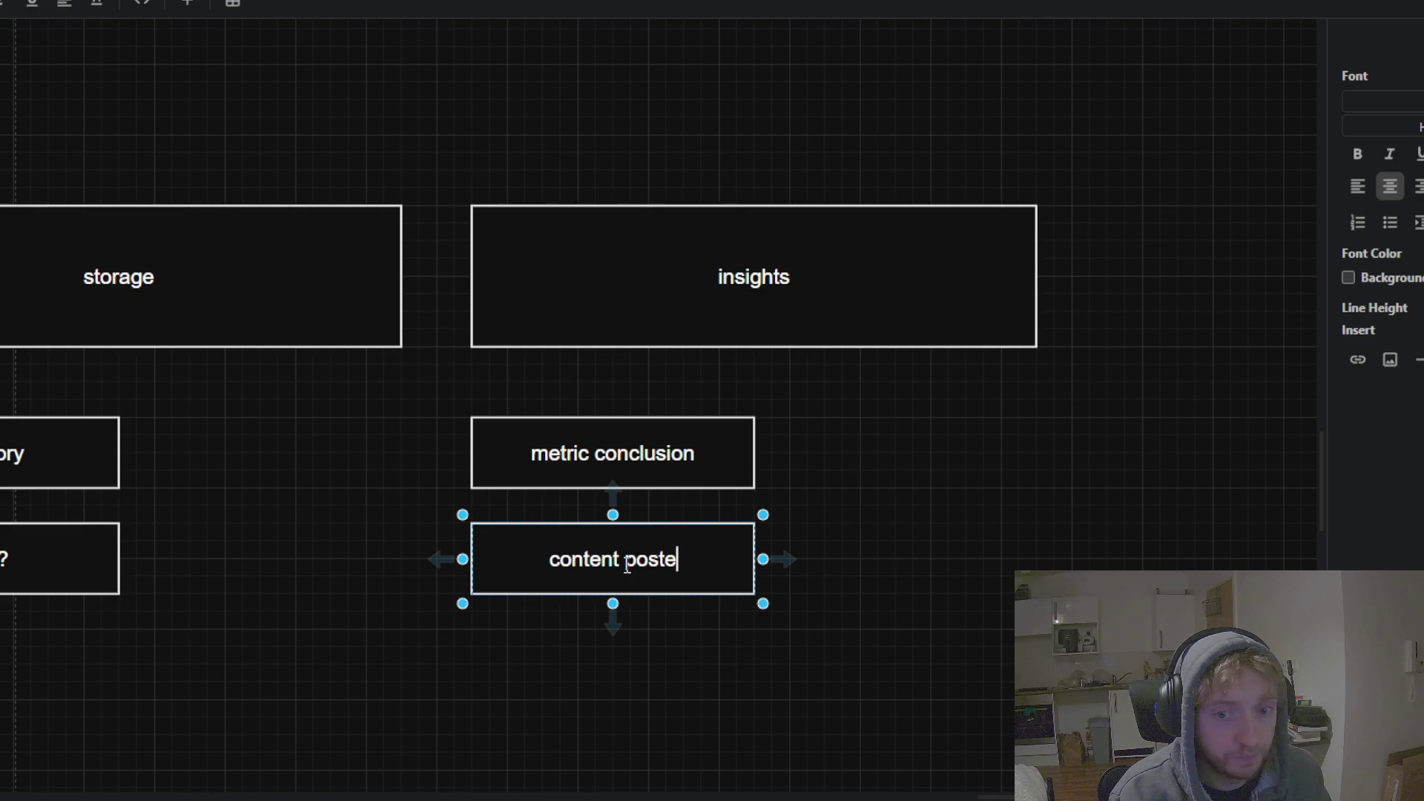
text(d x time)
Label the box 'content posted x time / xx higher engagement' on two lines and make it taller to fit
key(Return)
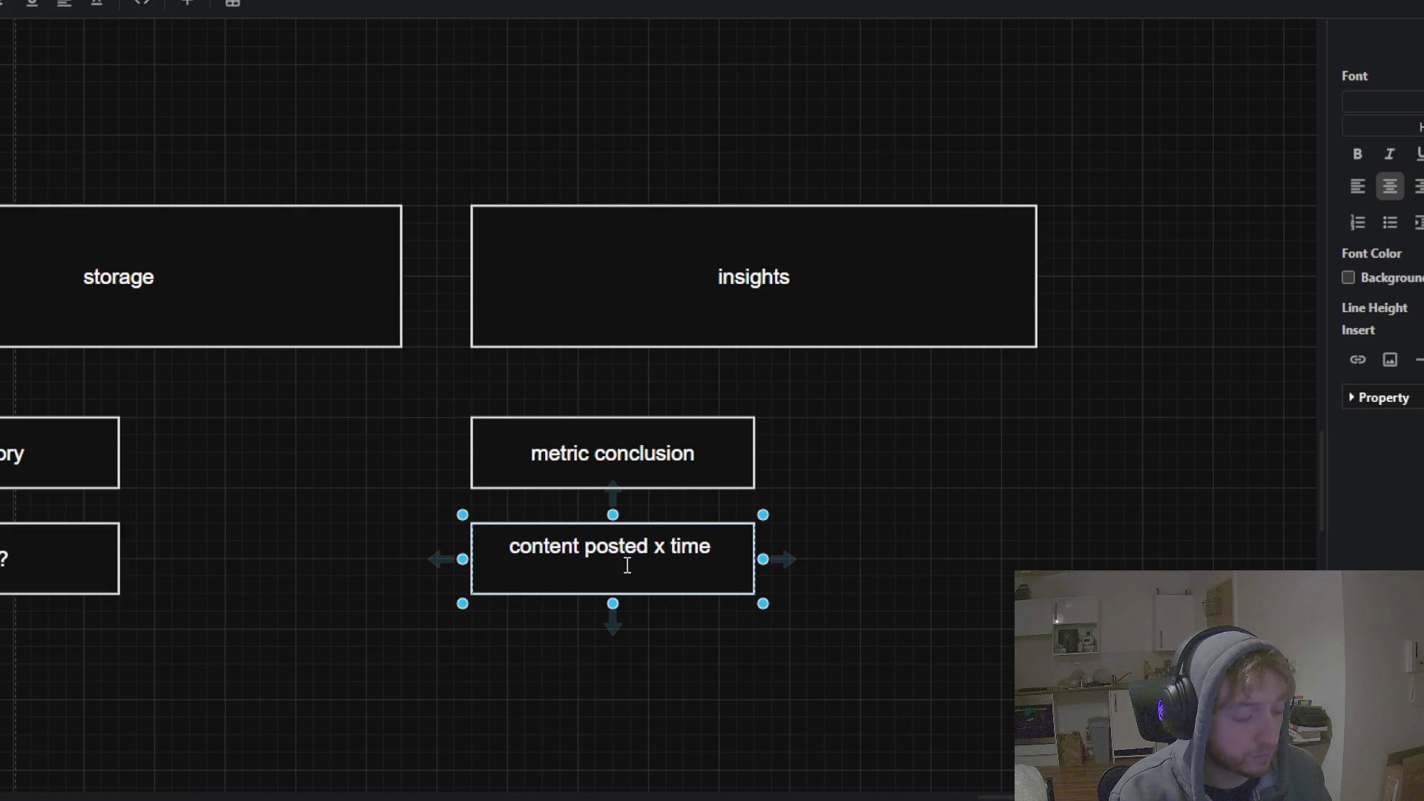
text(xx)
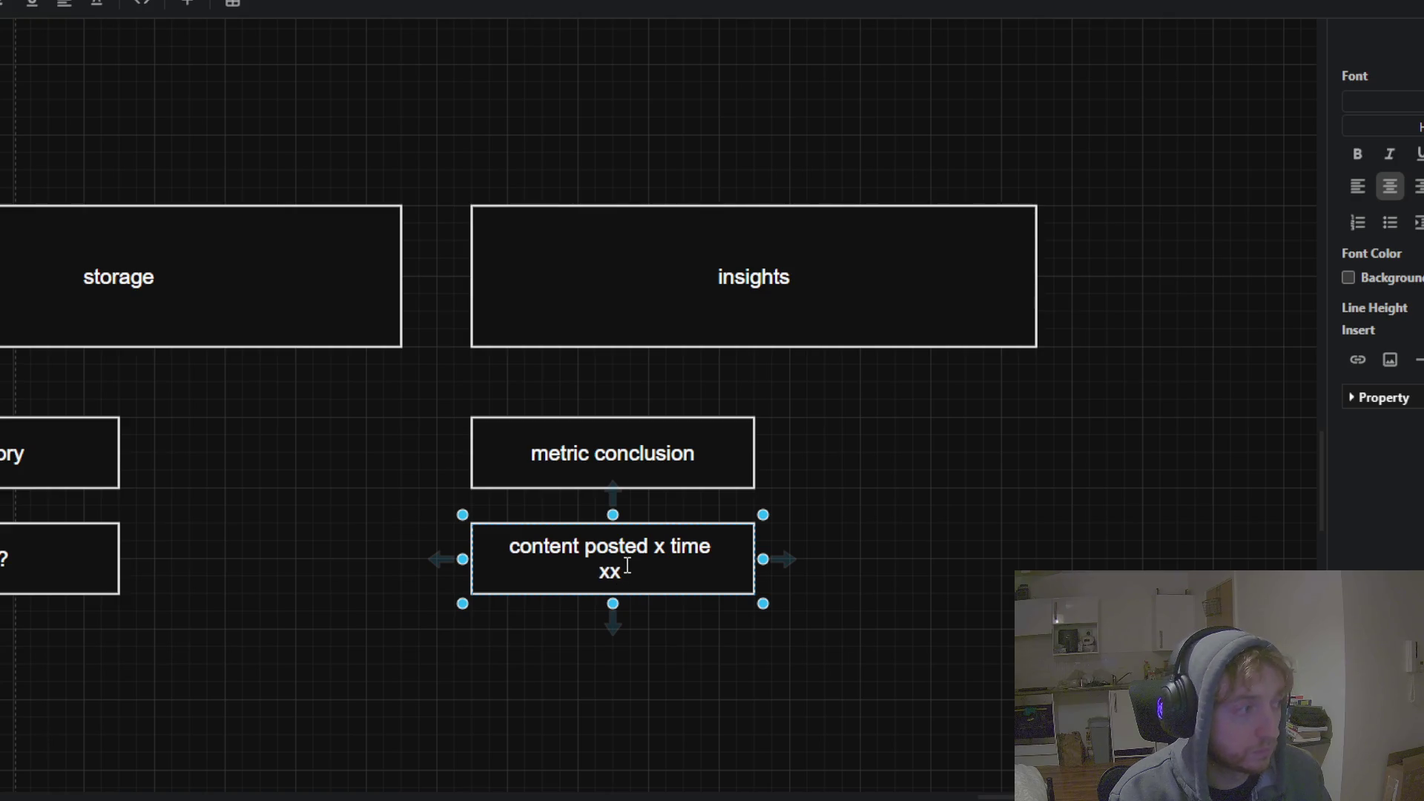
text( higher engag)
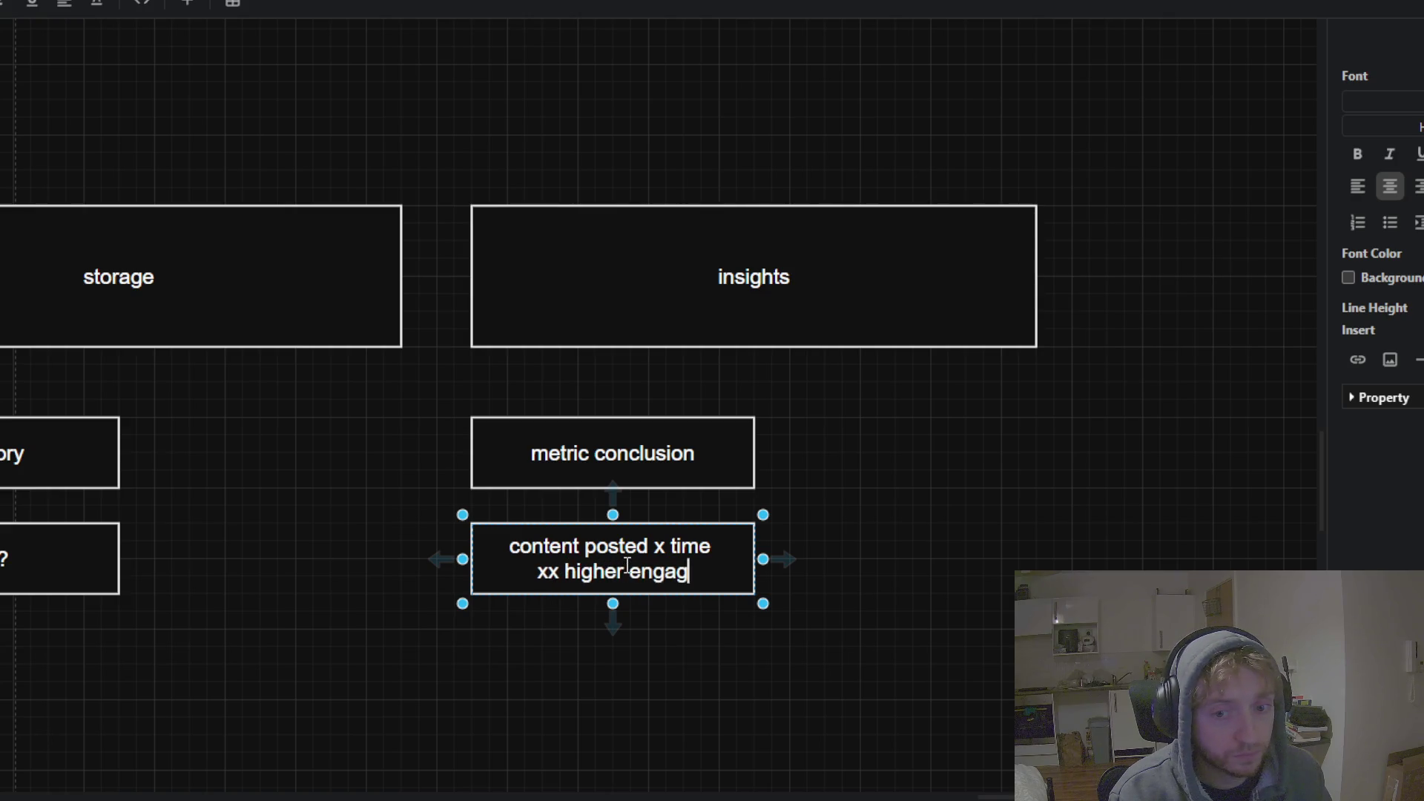
text(ement)
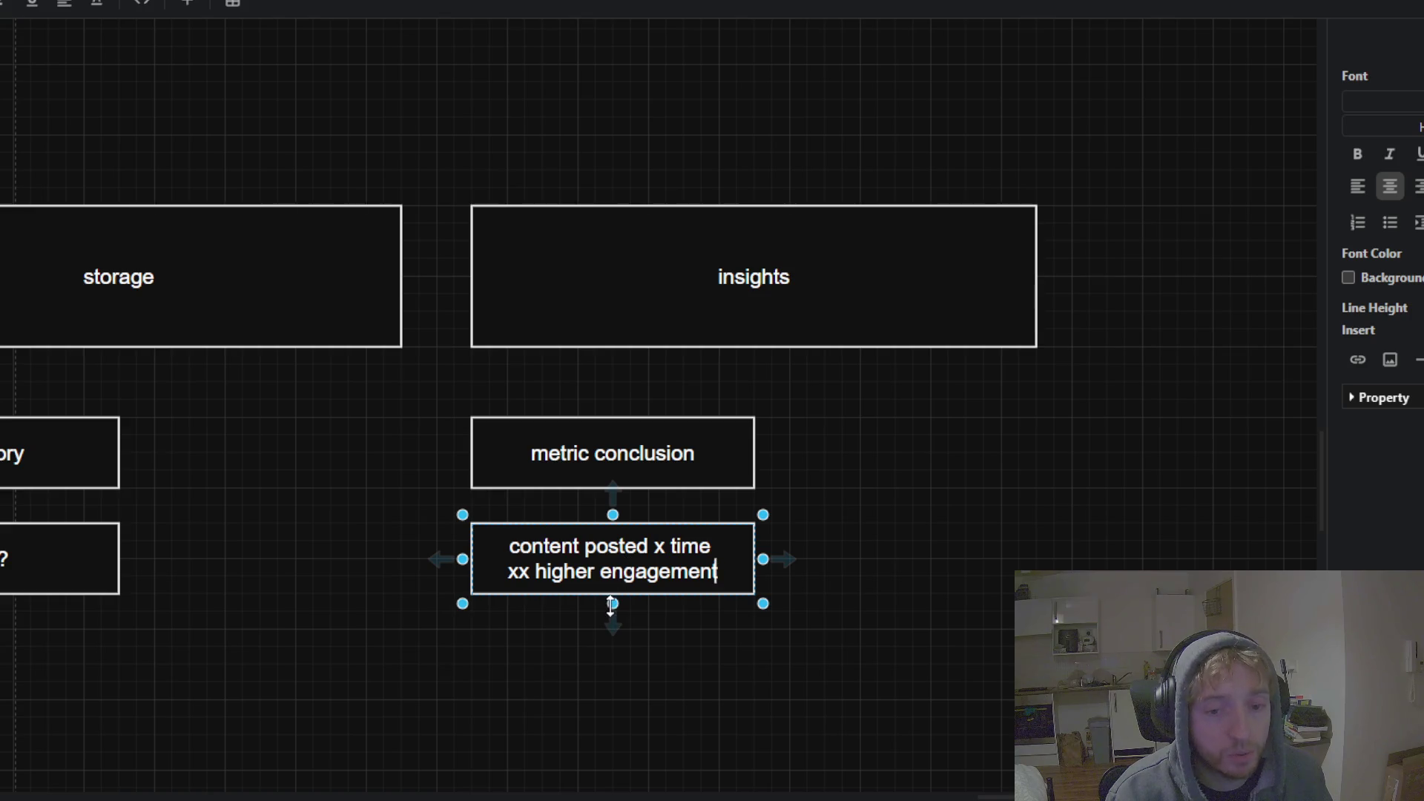
drag(612, 605, 614, 622)
click(401, 653)
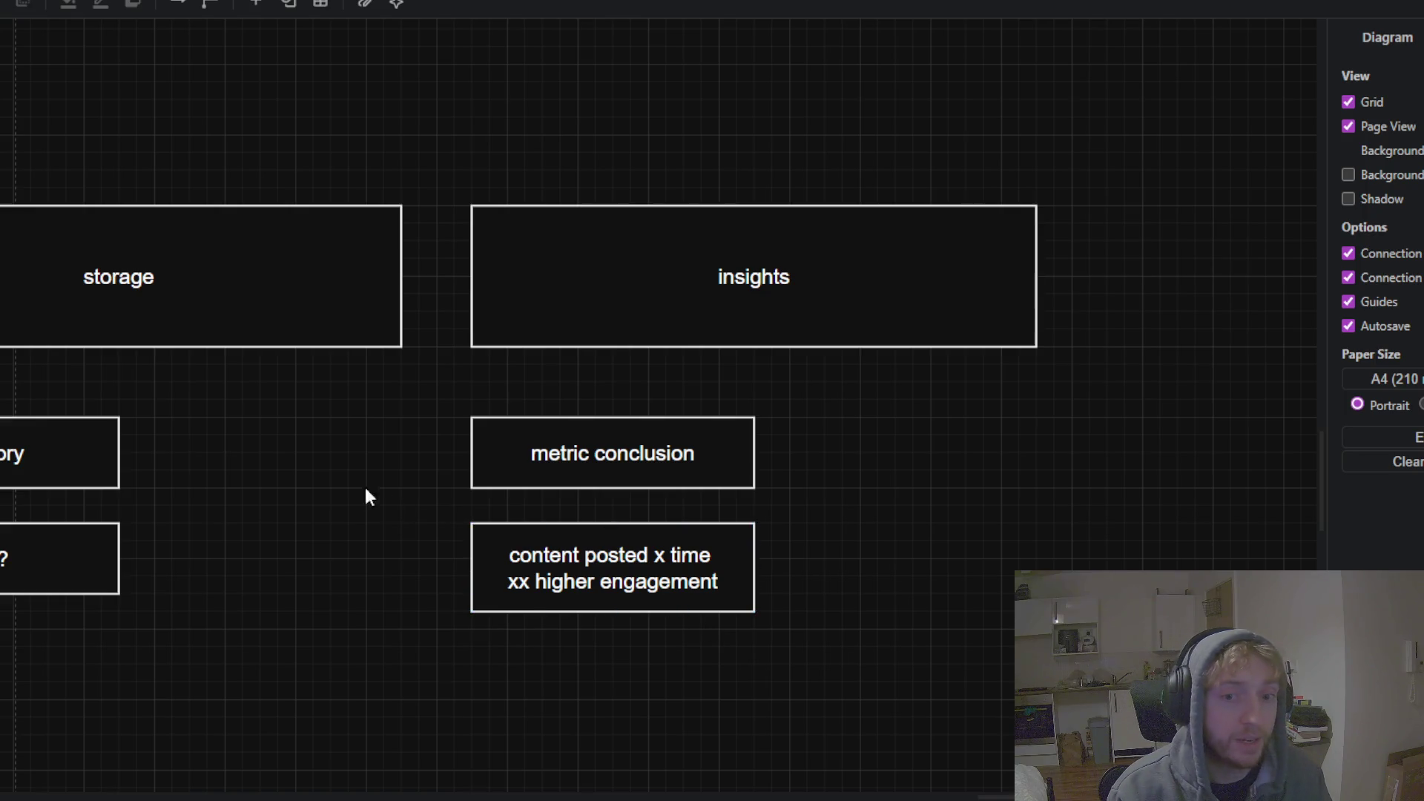
scroll(365, 488, down, 3)
scroll(385, 495, up, 3)
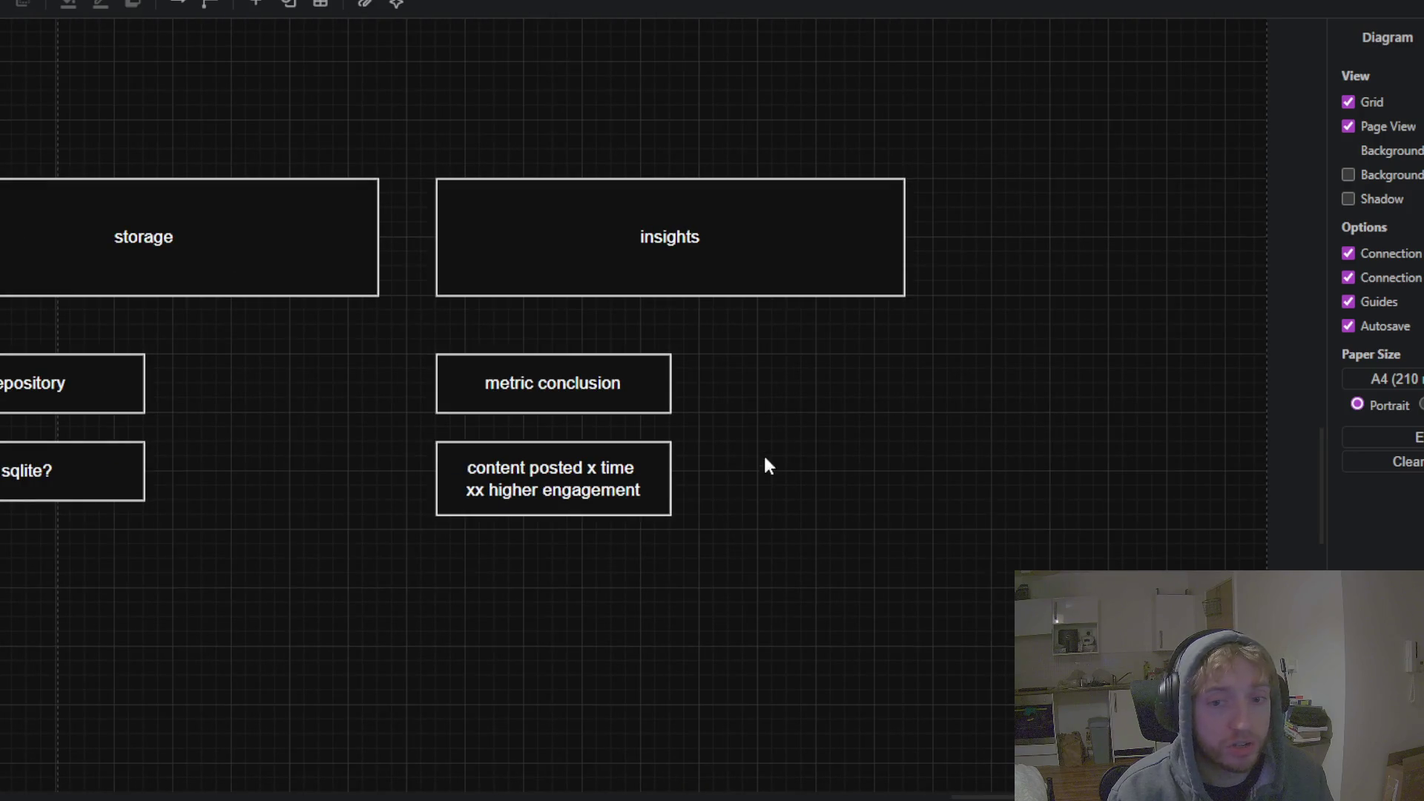
Duplicate the content posted box beside metric conclusion and relabel it 'what else??'
click(663, 473)
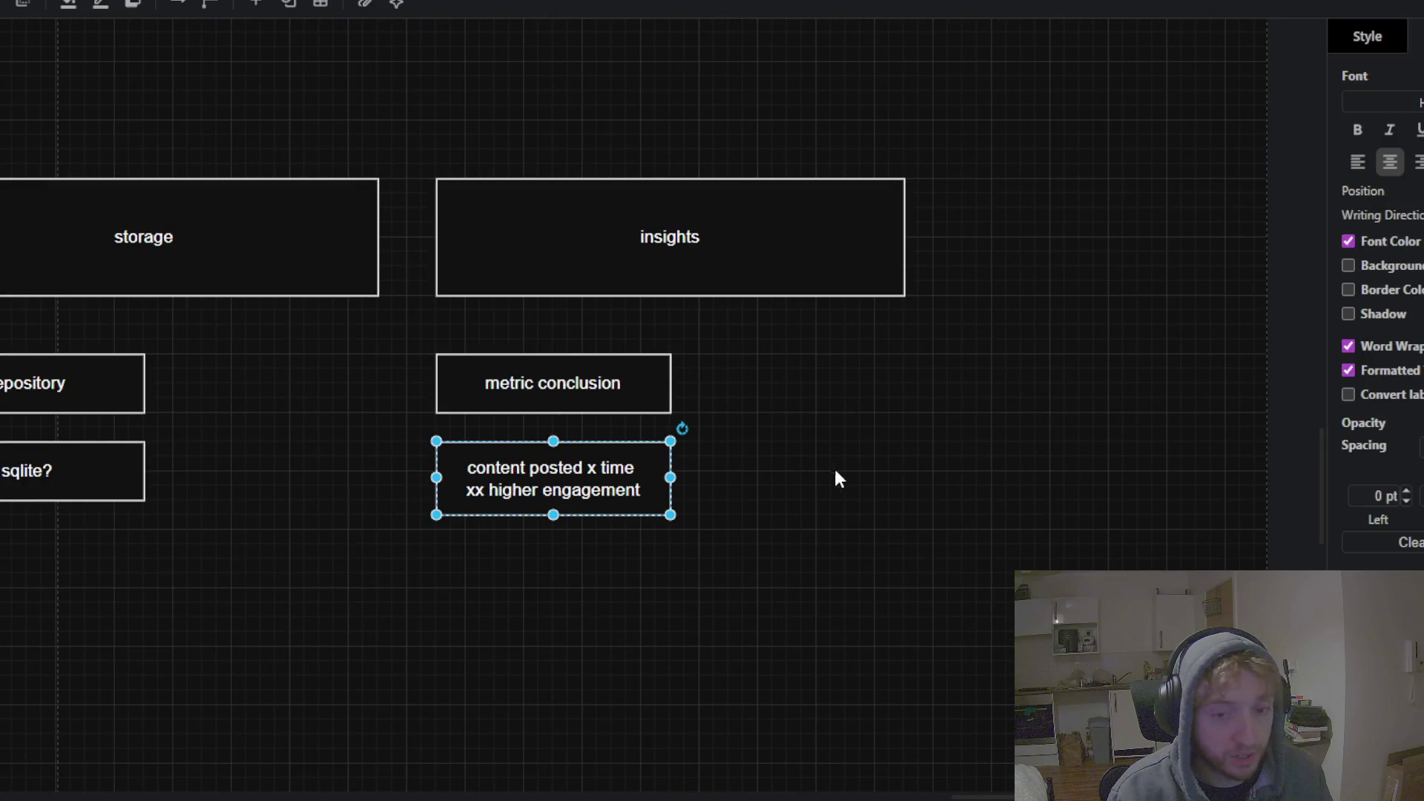
key(ctrl+v)
drag(917, 507, 781, 403)
double_click(885, 404)
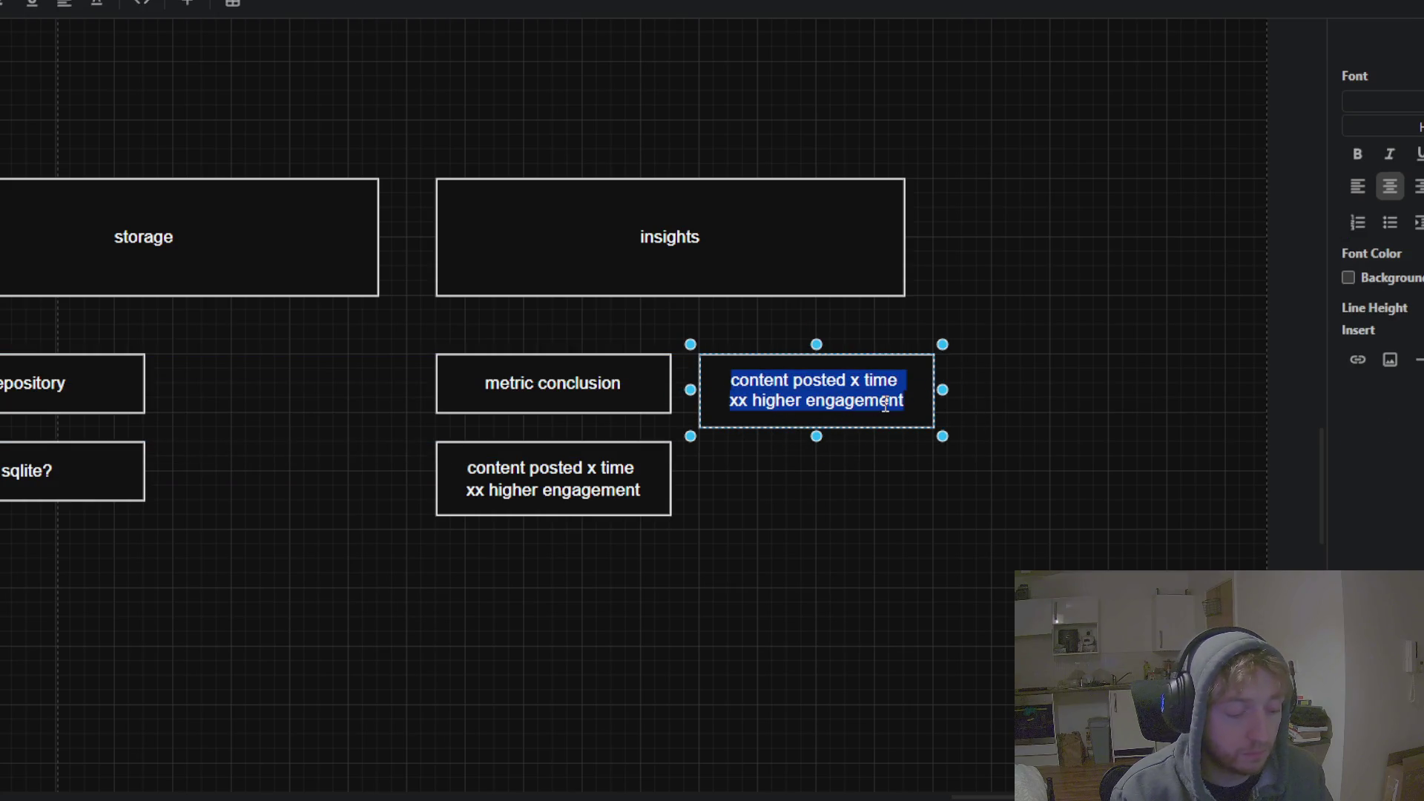
text(what else??)
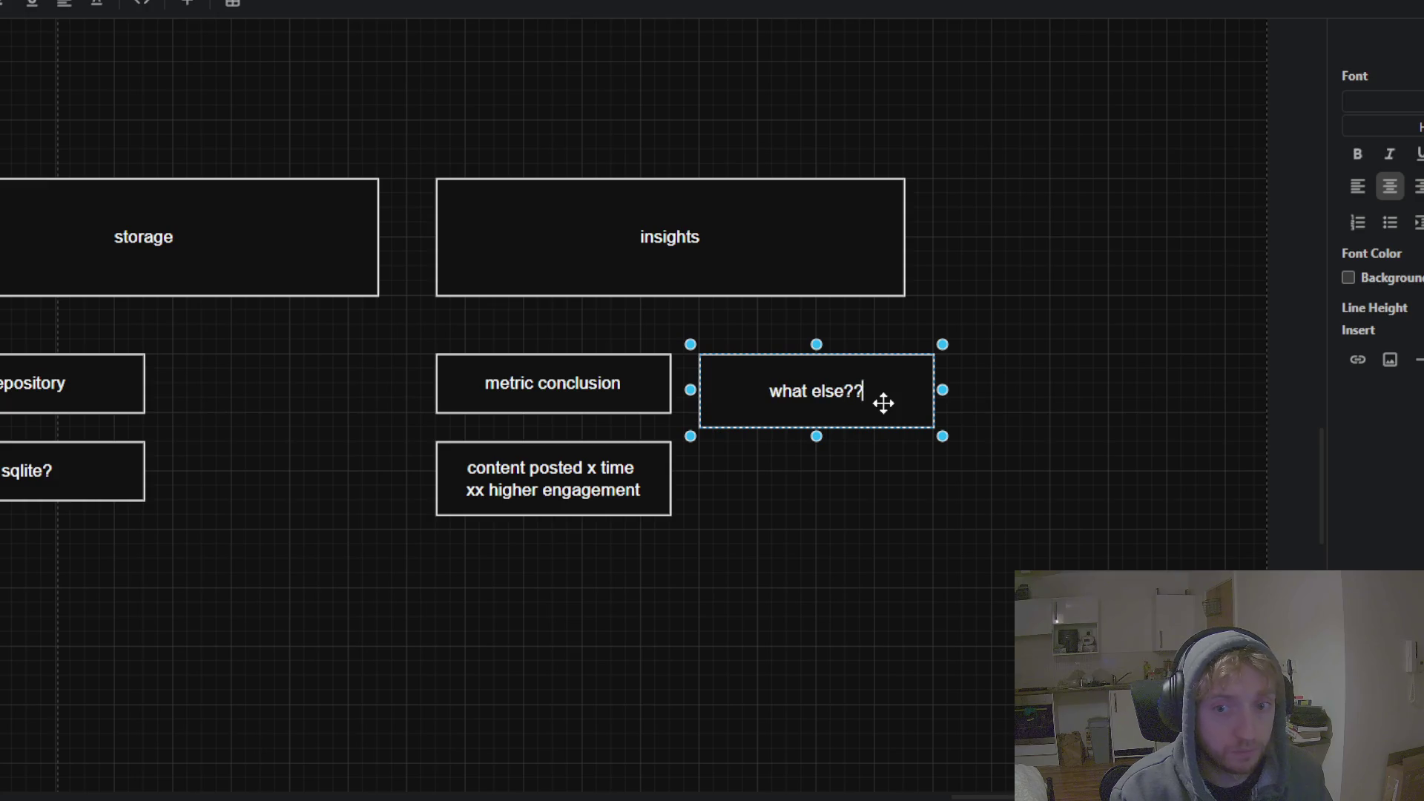
click(807, 485)
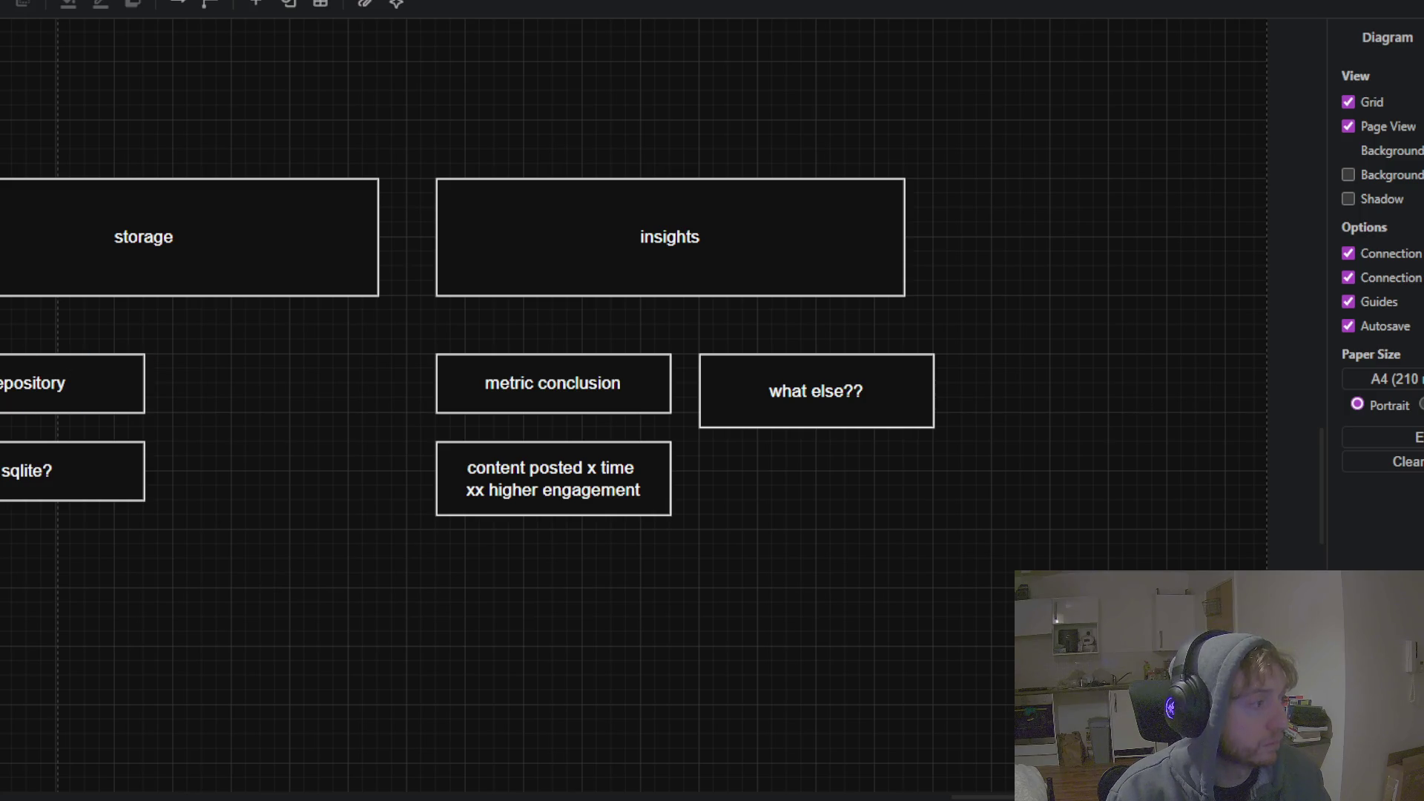
Duplicate the what else?? box below itself and shorten the original box
click(738, 407)
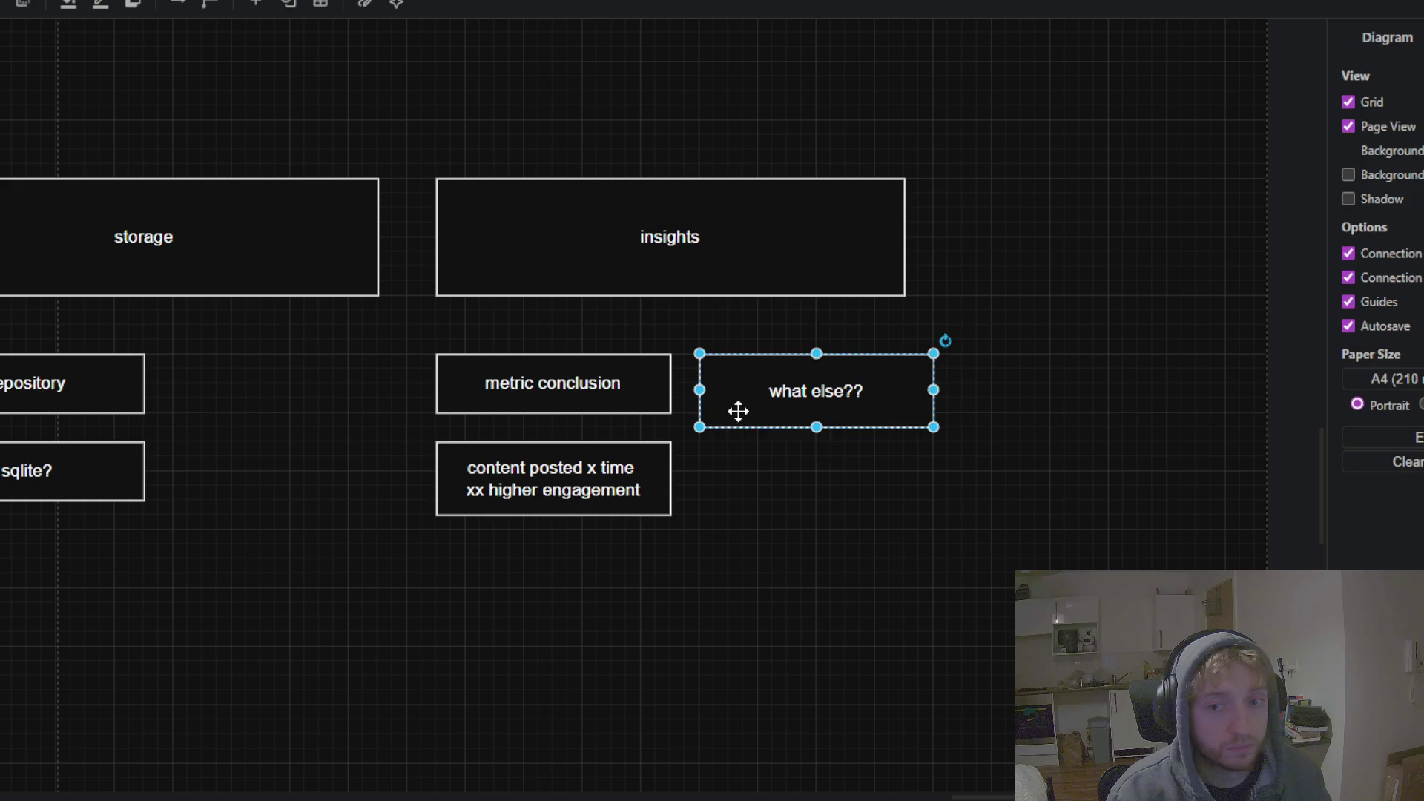
key(ctrl+v)
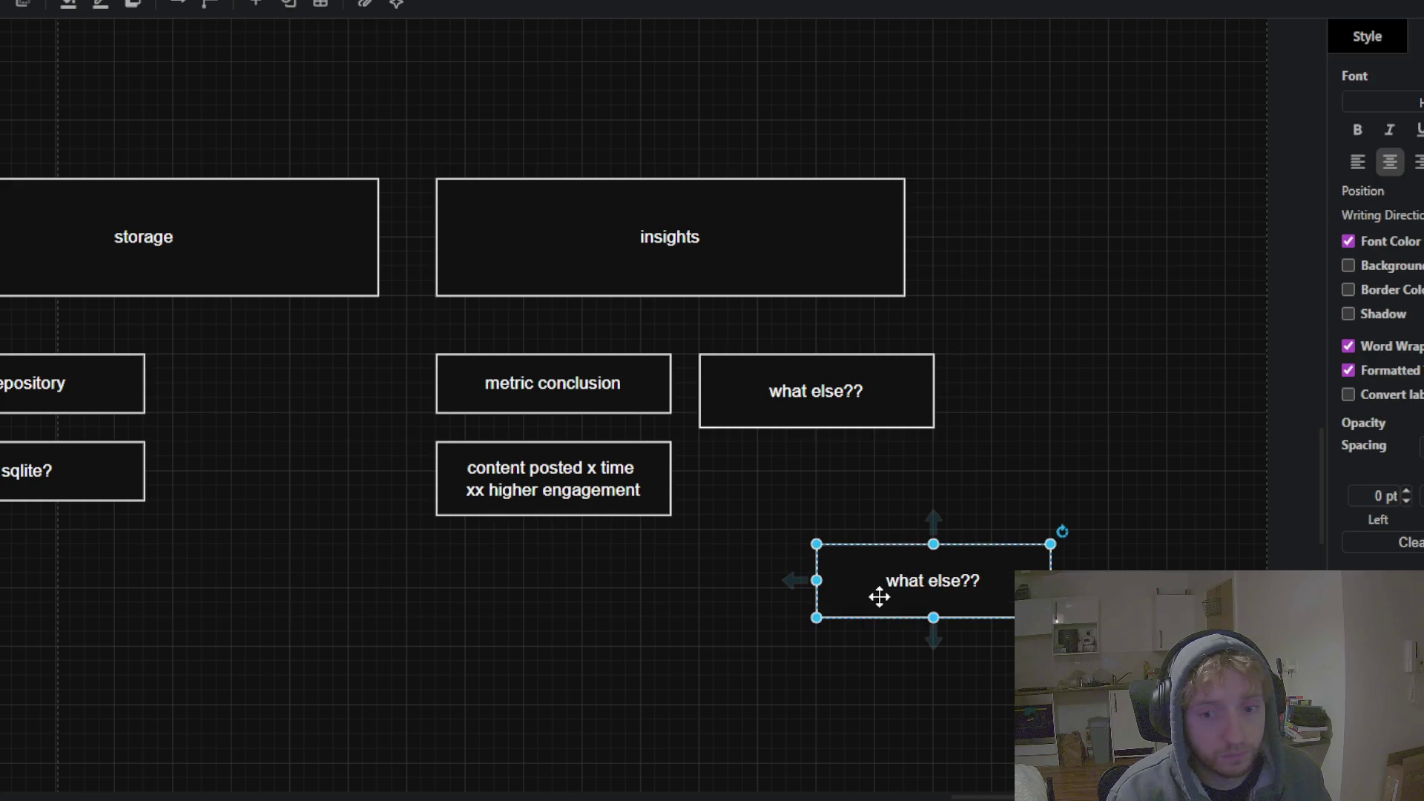
mouse_move(880, 590)
mouse_down()
mouse_move(764, 508)
mouse_move(776, 521)
mouse_up()
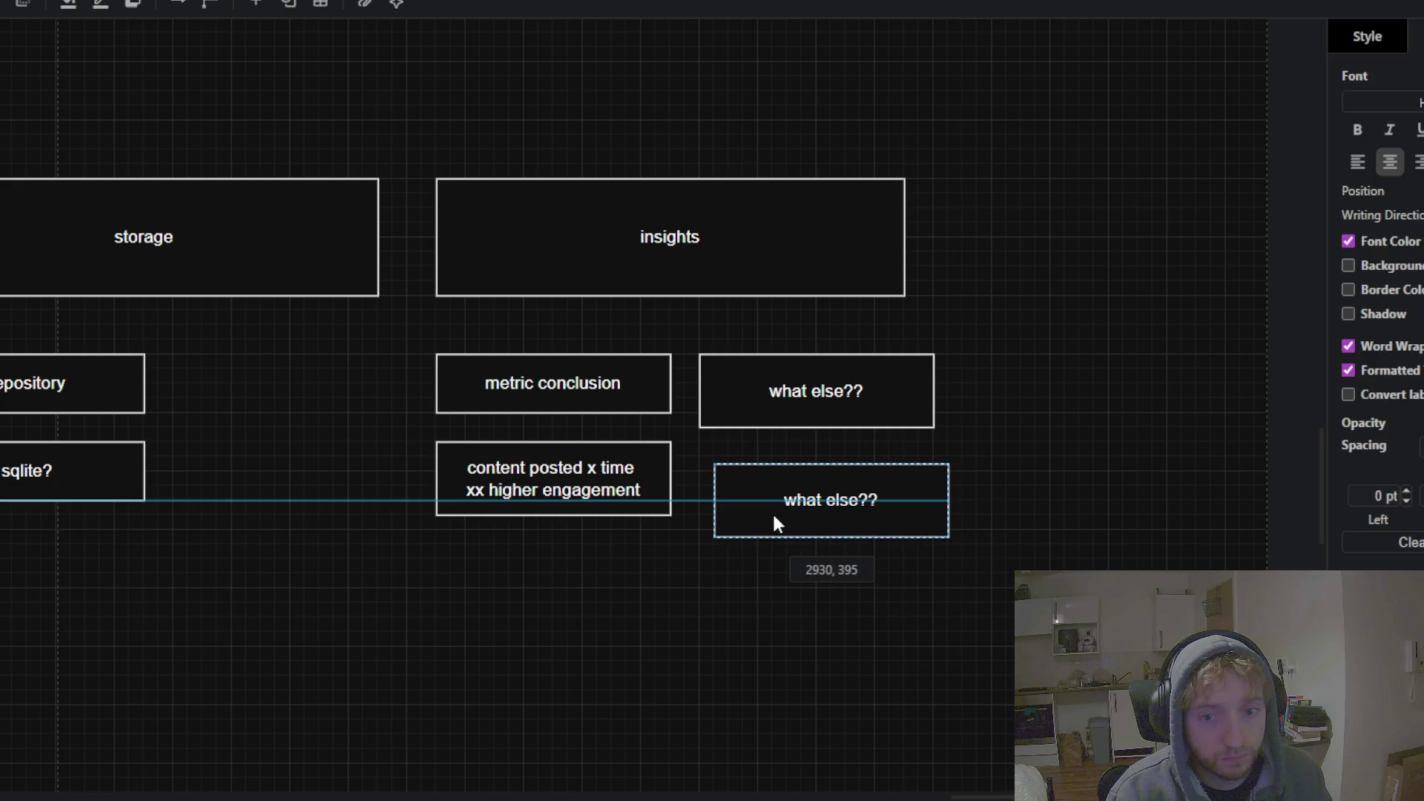
click(768, 414)
drag(818, 427, 819, 413)
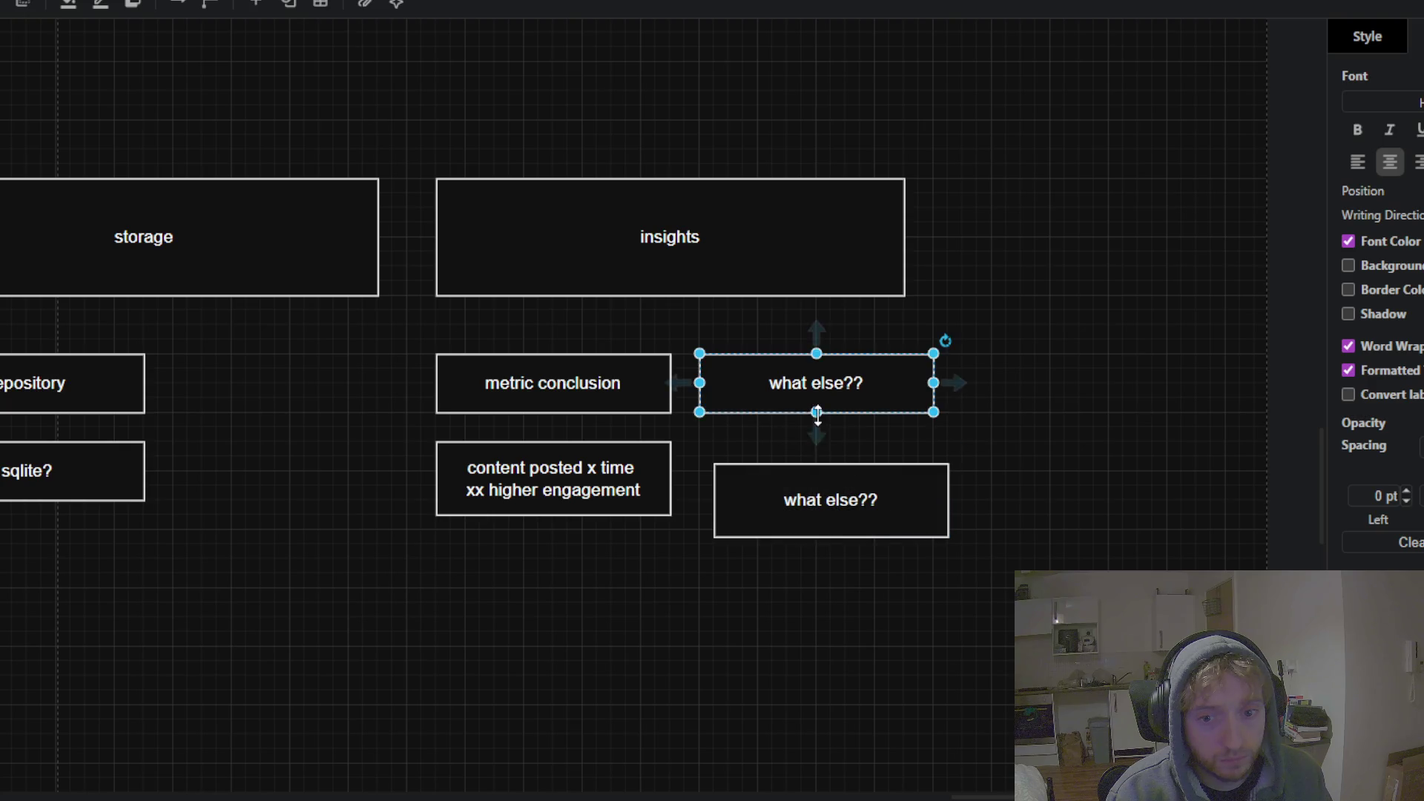
Align the copy under what else?? beside content posted and clear its text
drag(805, 500, 794, 487)
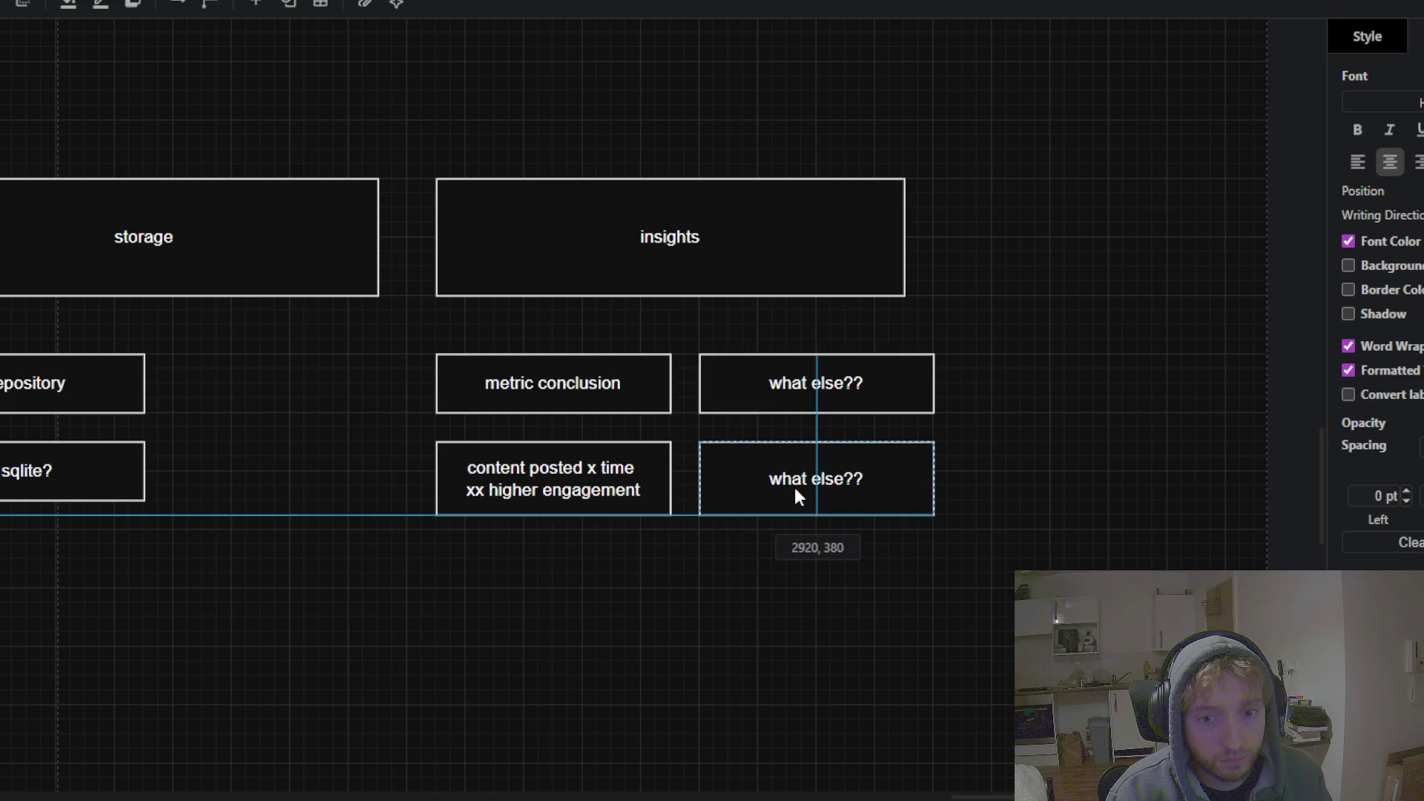
double_click(795, 489)
key(BackSpace)
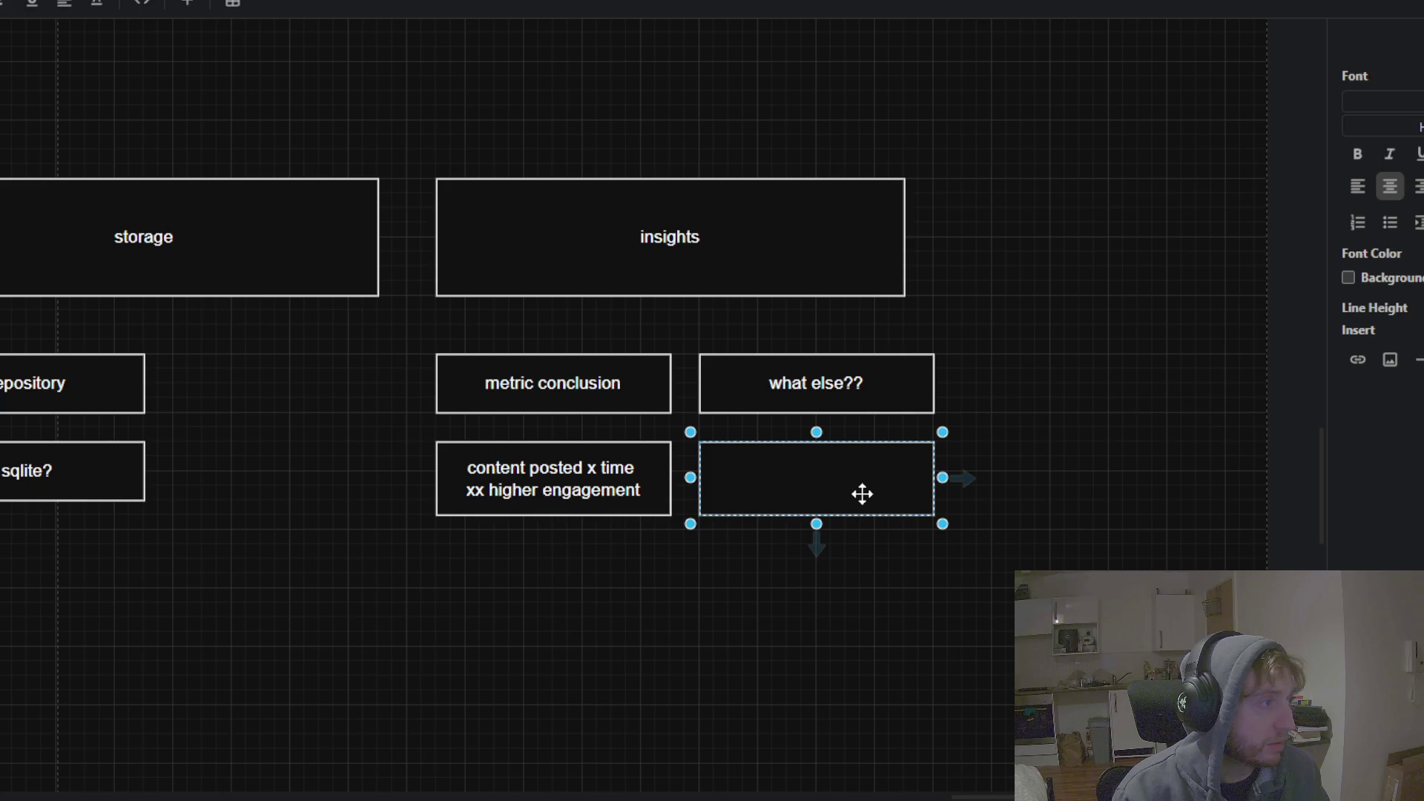
scroll(862, 493, down, 2)
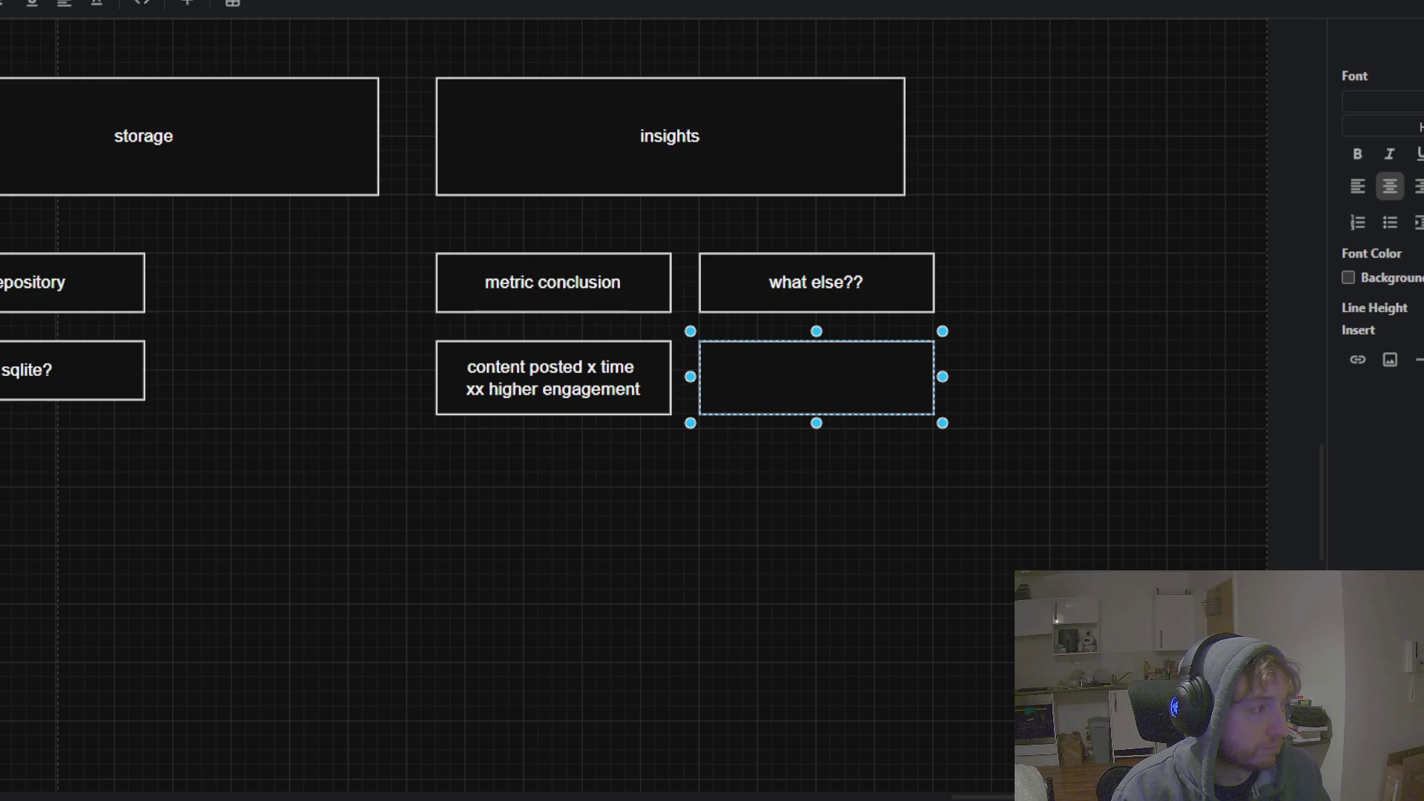
text(s)
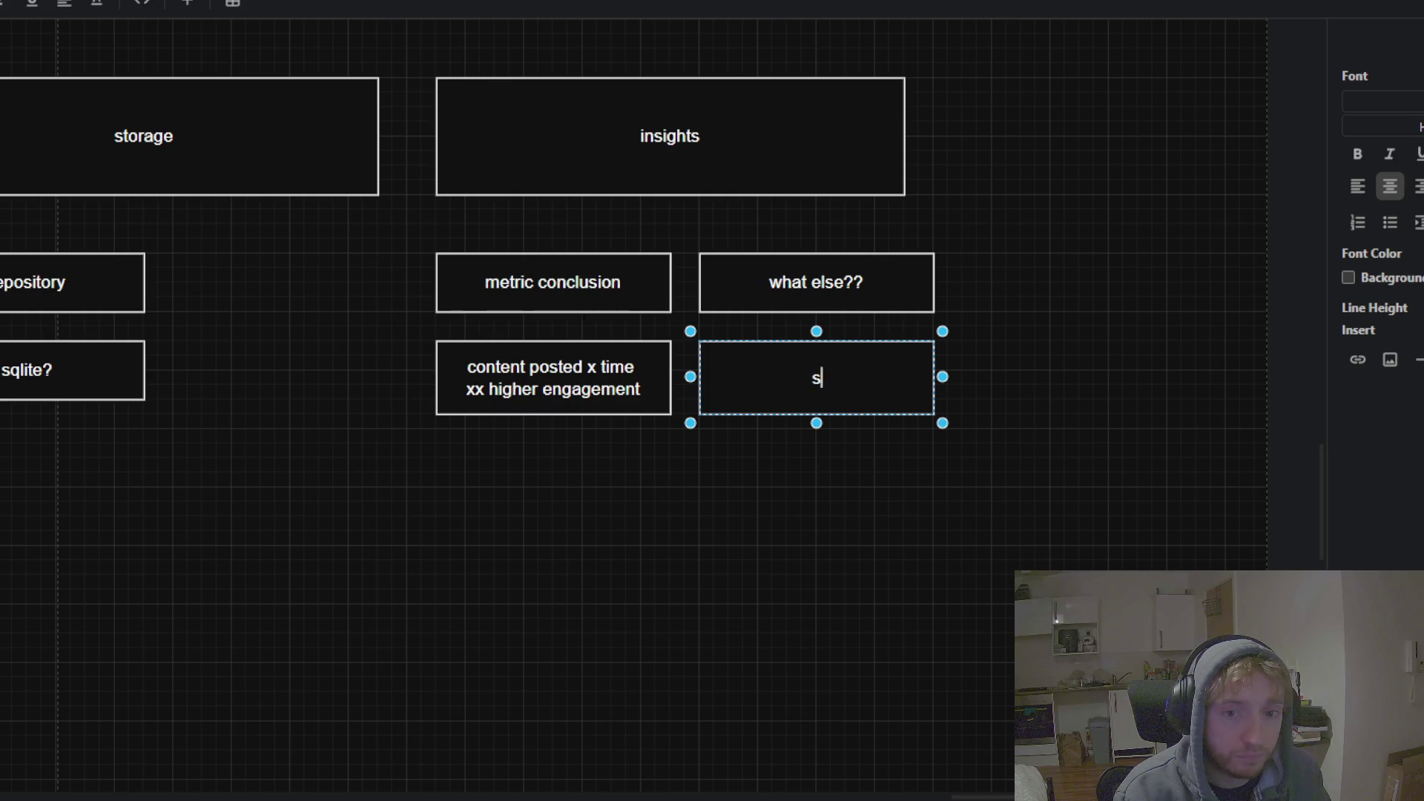
Label the empty box 'patterns' and finish editing it
key(BackSpace)
text(patterns)
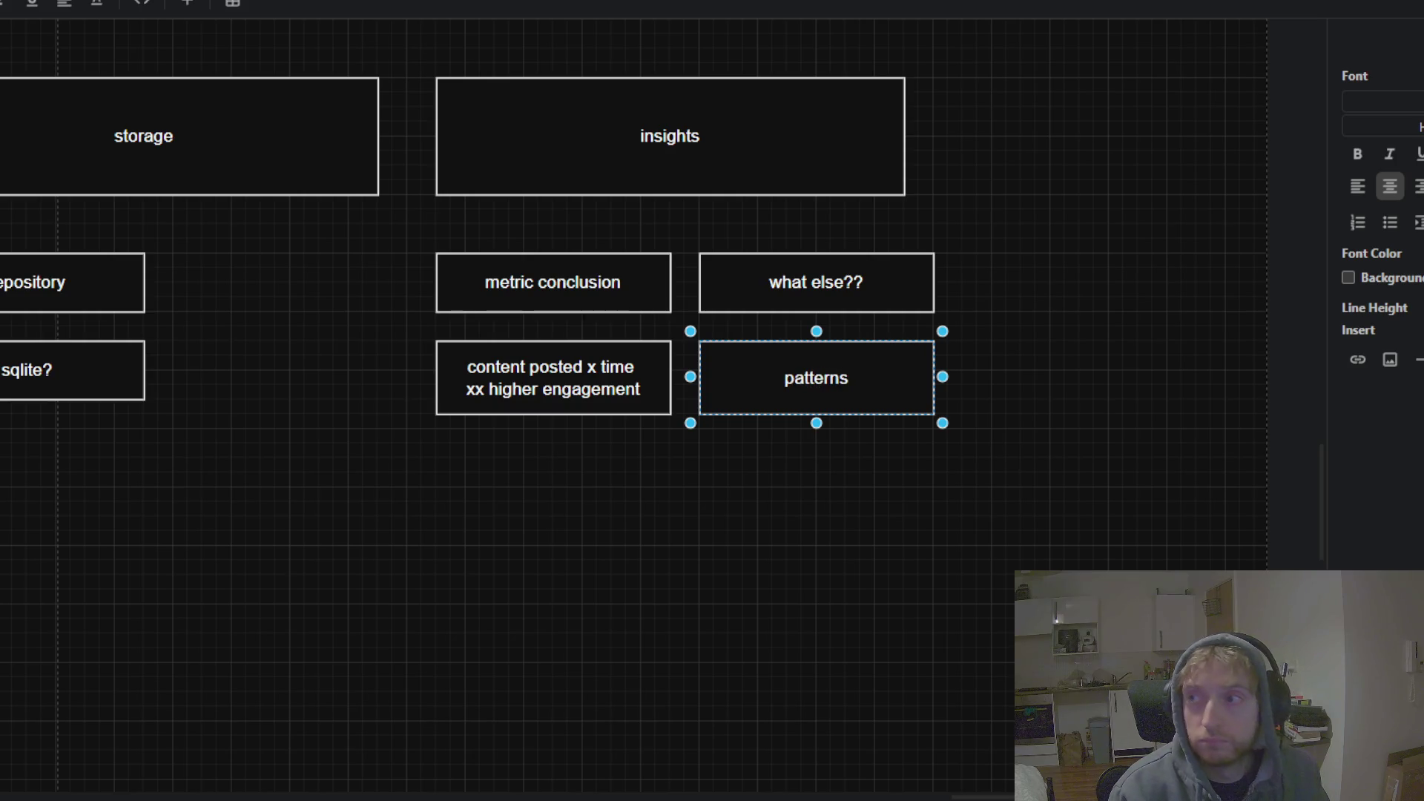
click(612, 498)
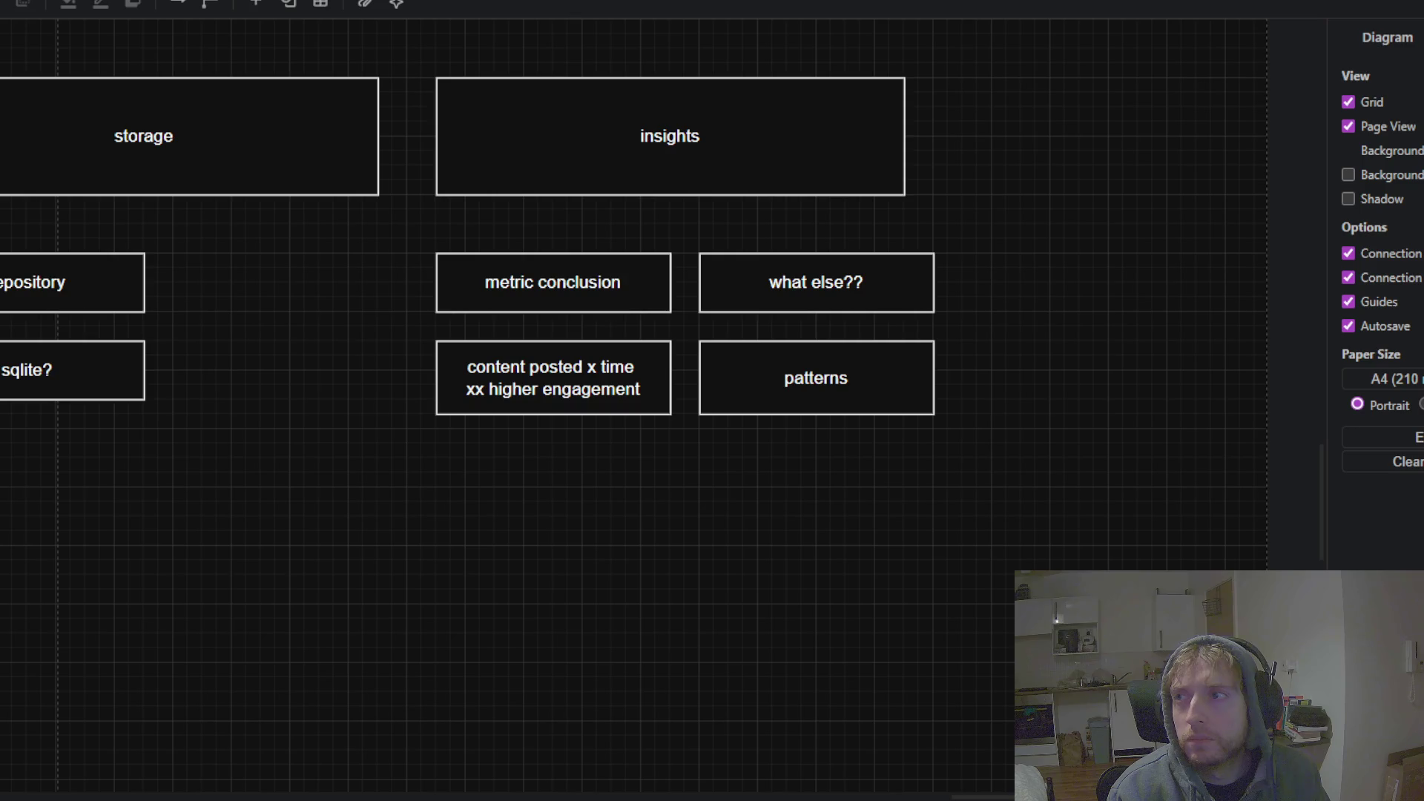
scroll(657, 334, left, 2)
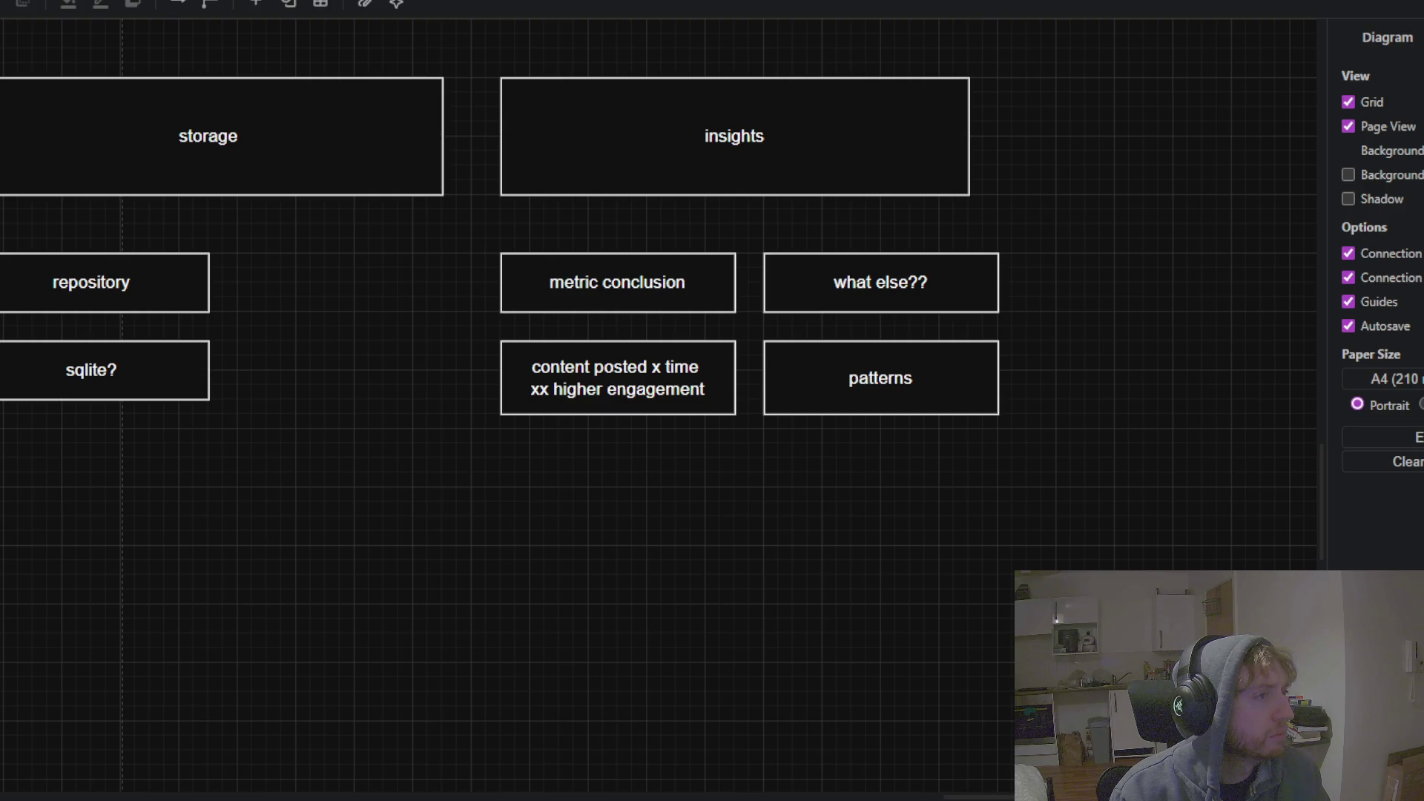
scroll(322, 382, left, 5)
scroll(322, 381, up, 1)
Zoom out over the canvas so all five analytics columns are visible, leaving nothing selected
click(415, 301)
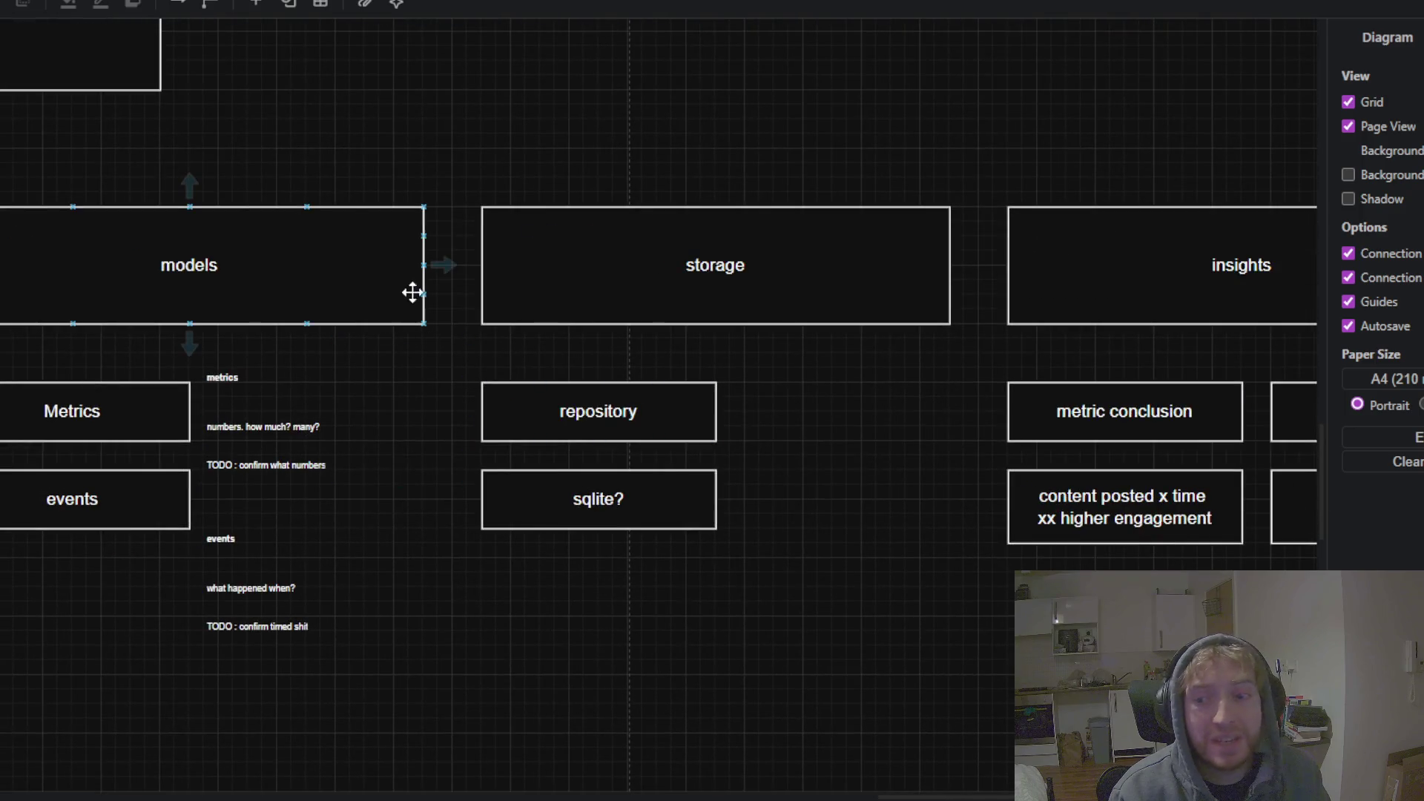
ctrl+scroll(412, 293, down, 4)
click(382, 243)
scroll(382, 244, left, 2)
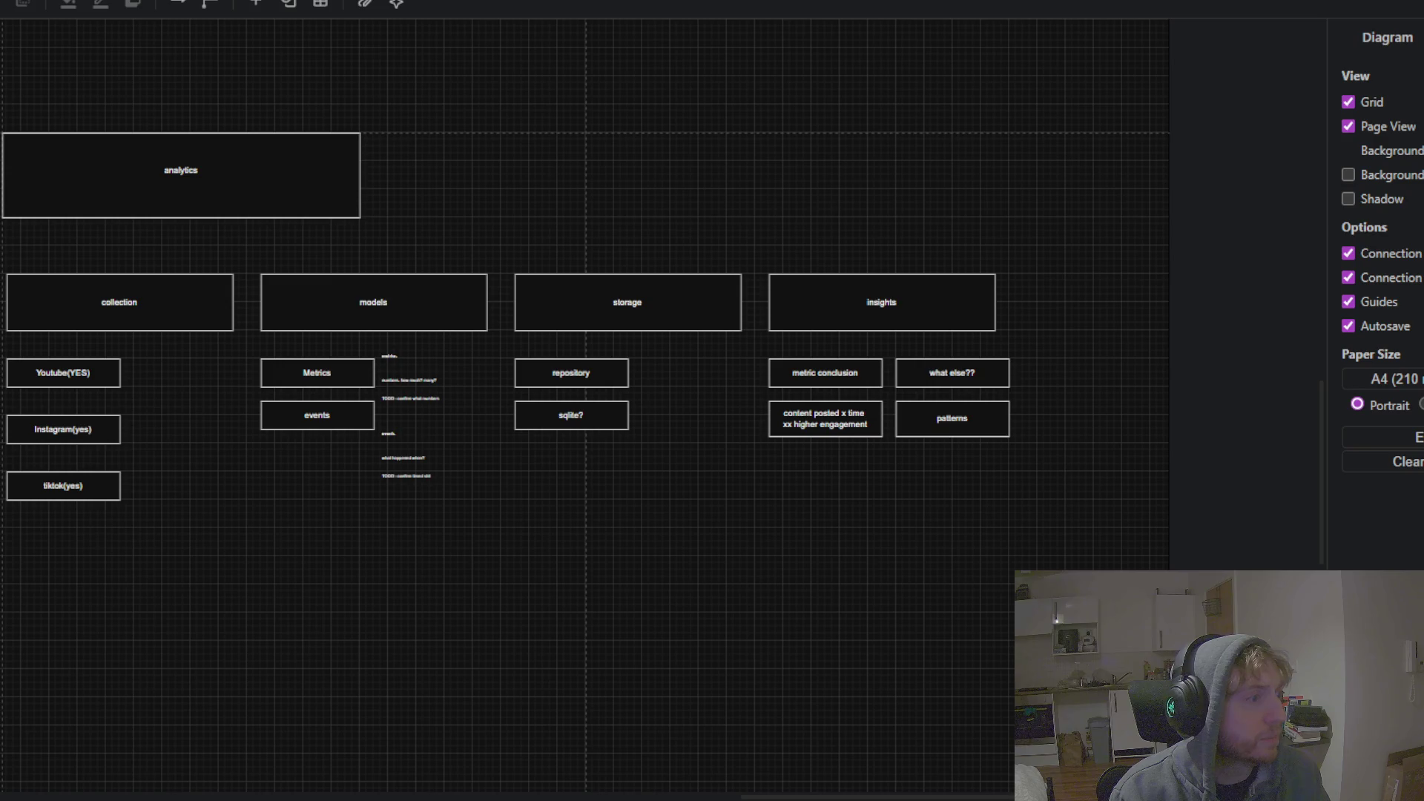
click(42, 175)
click(15, 140)
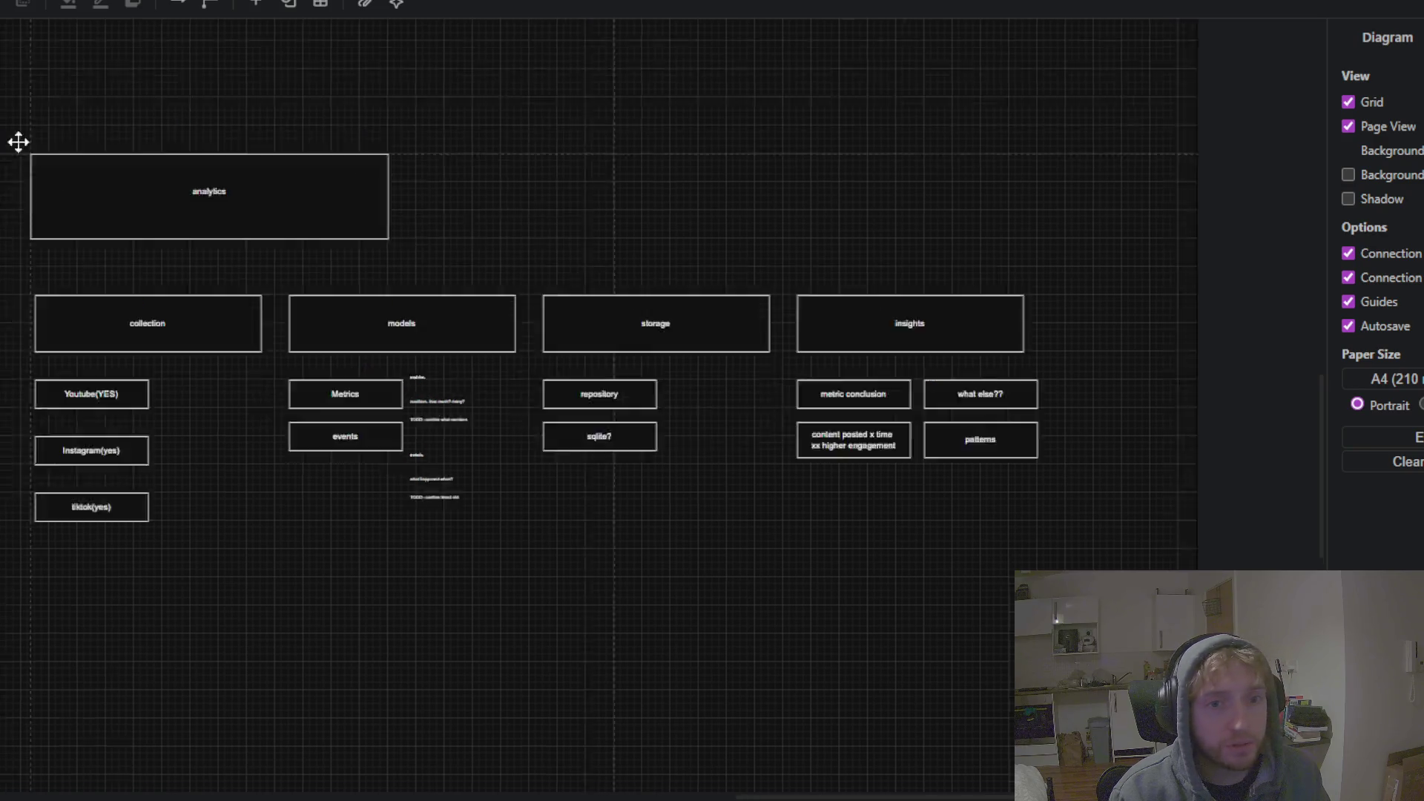
ctrl+scroll(353, 411, down, 2)
ctrl+scroll(267, 422, down, 2)
Pan to the social media flowchart and save the diagram with Ctrl+S
drag(268, 422, 683, 495)
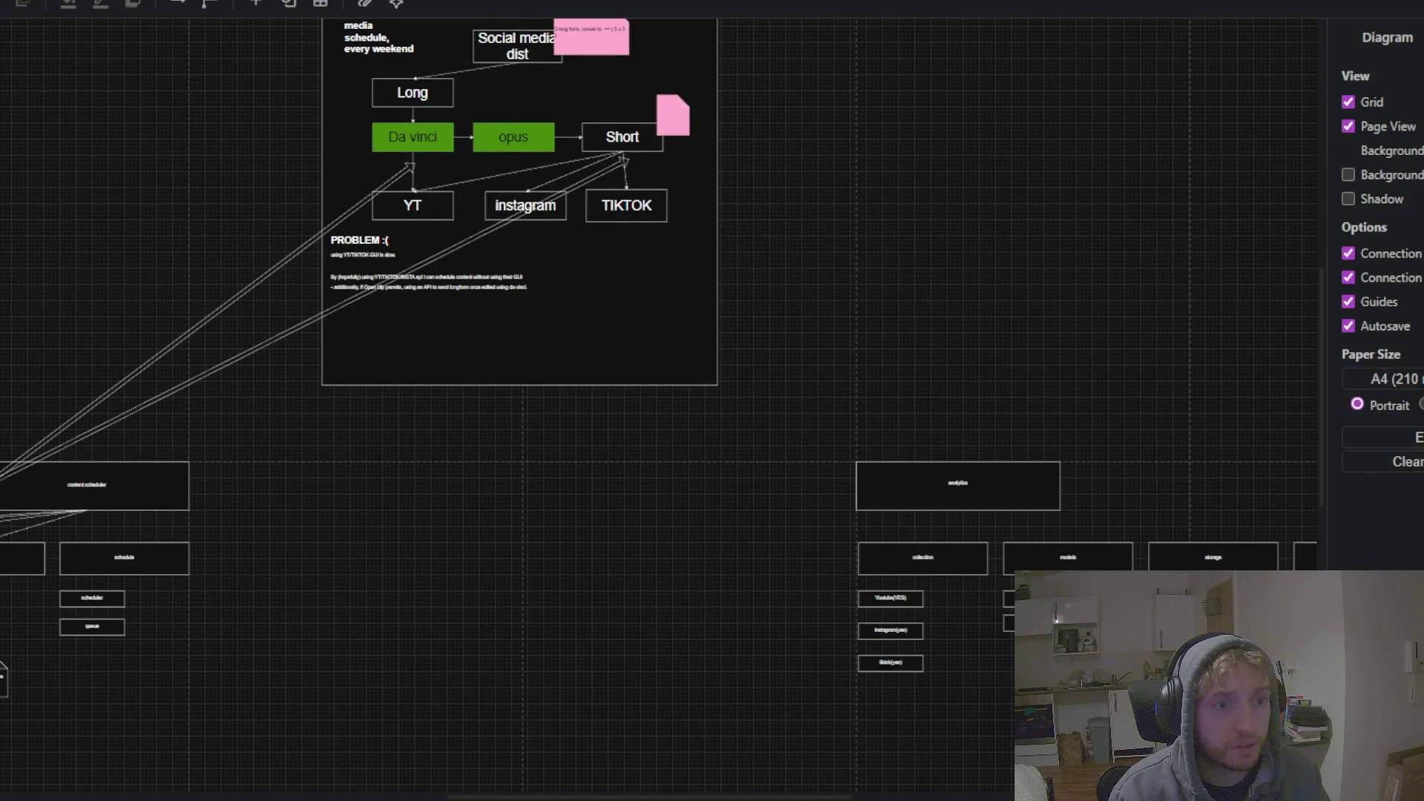
key(ctrl+s)
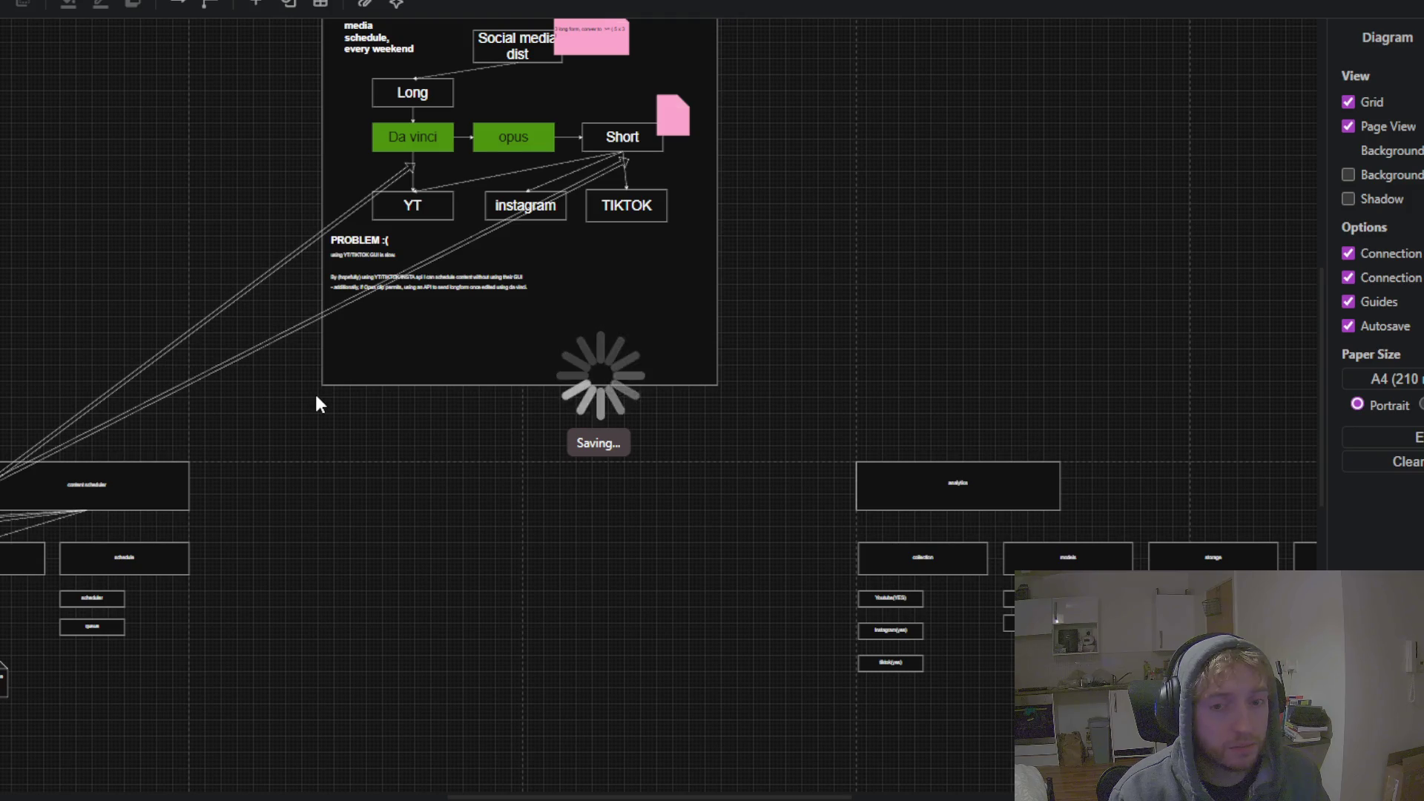